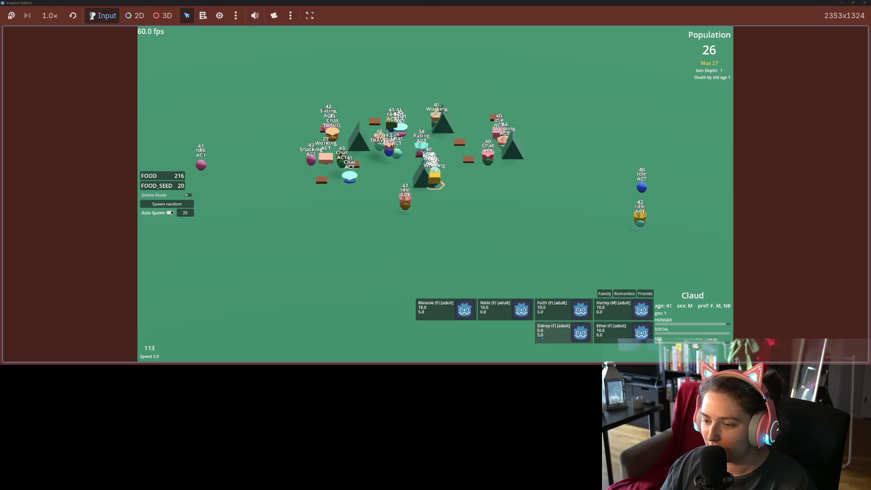
Cycle the simulation between 2x, 1x and 4x speed while scrolling Claud's relationship cards
key(2)
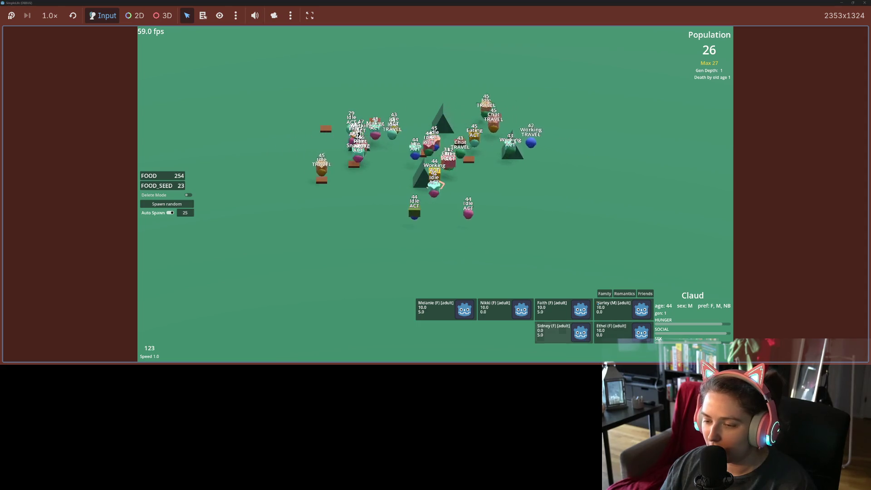
key(1)
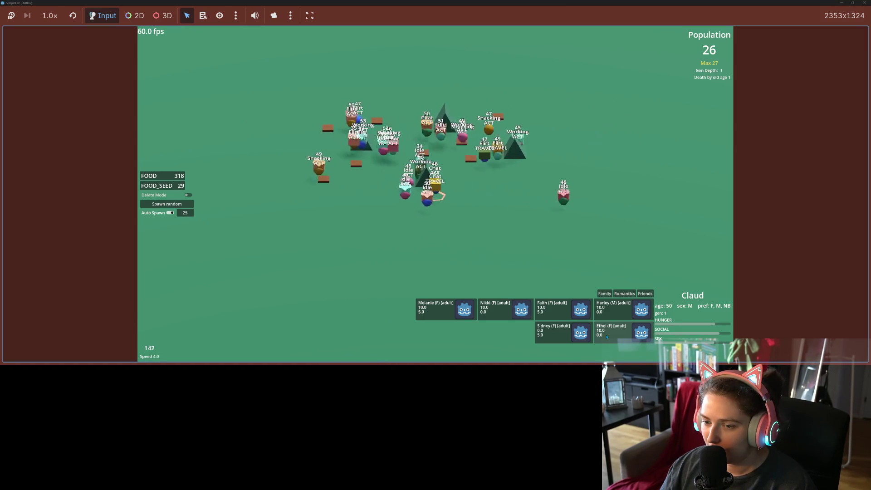
key(1)
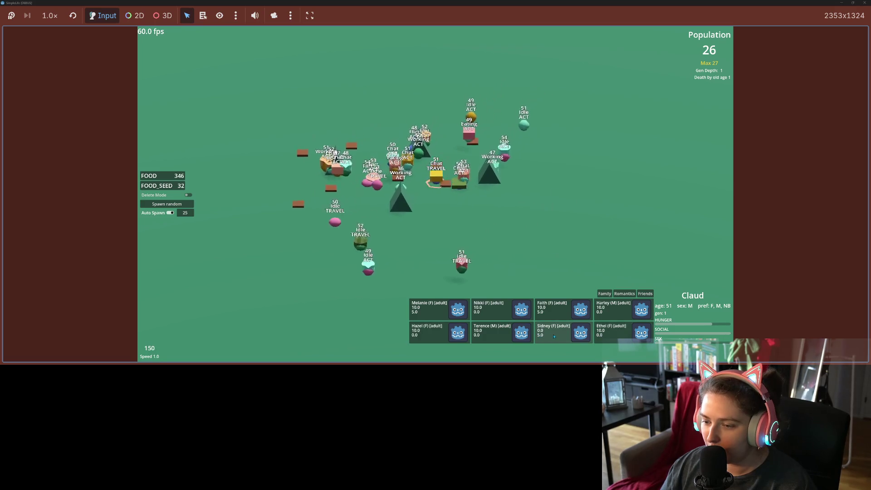
key(1)
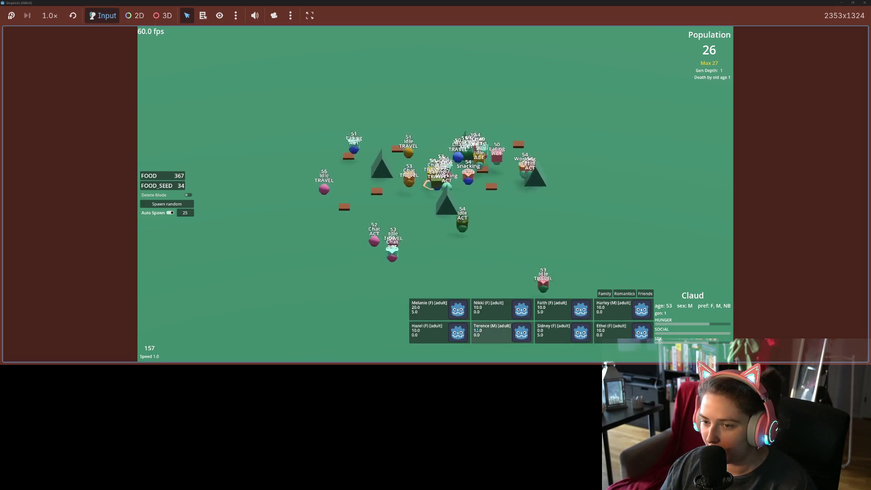
scroll(579, 327, down, 1)
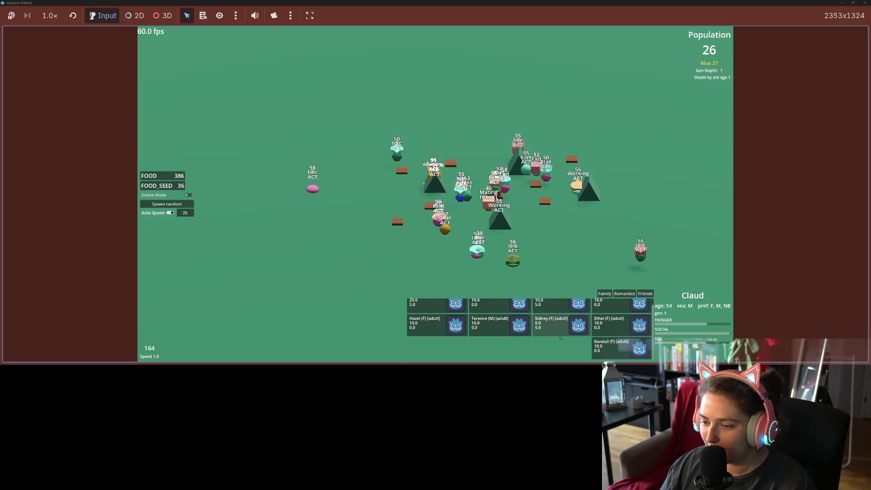
key(4)
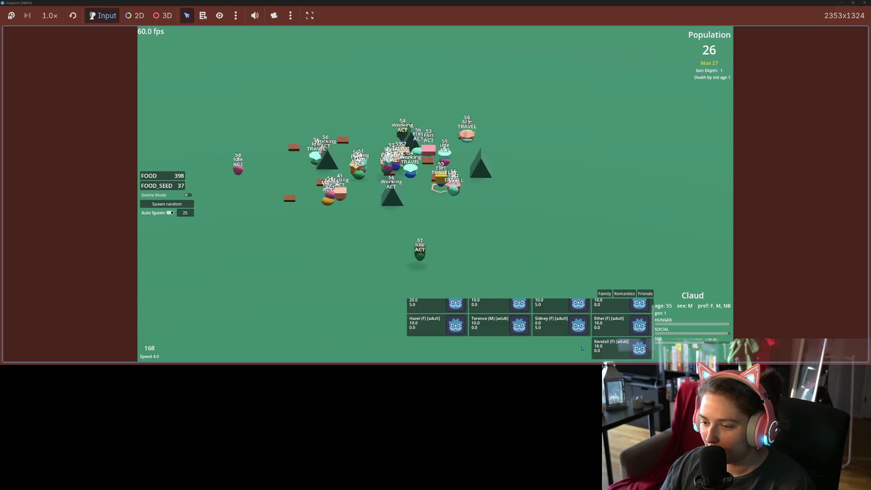
key(1)
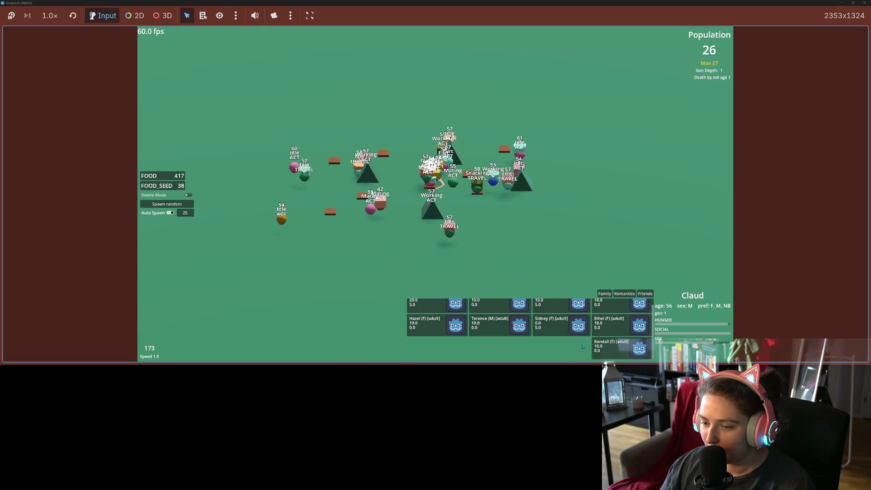
scroll(617, 341, up, 1)
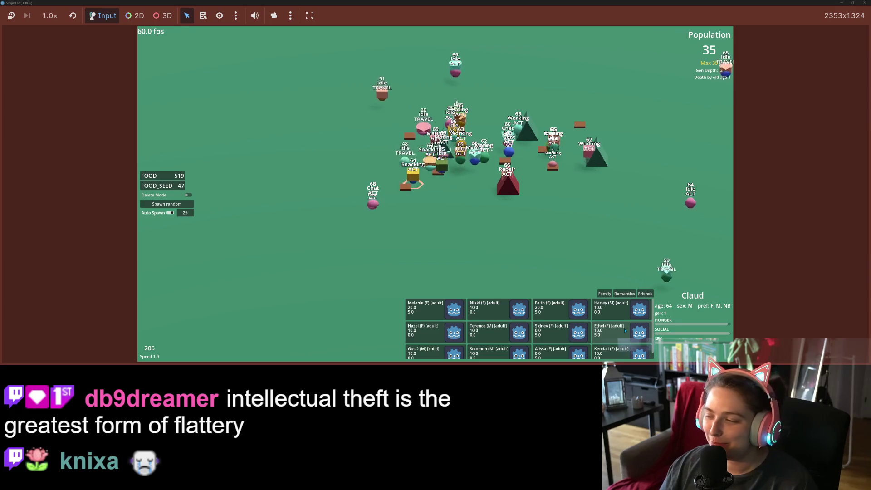
Focus the game and toggle the simulation between 2x and 1x while scrolling the cards
click(558, 282)
key(2)
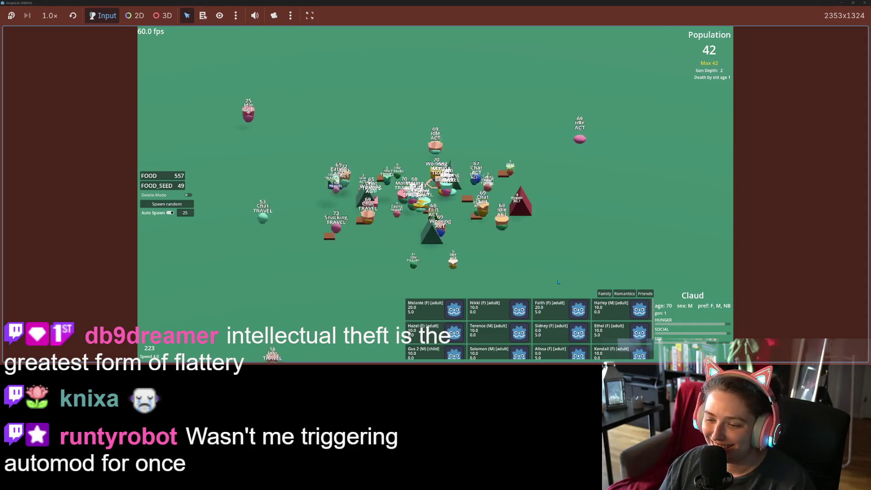
scroll(631, 330, down, 1)
key(2)
key(1)
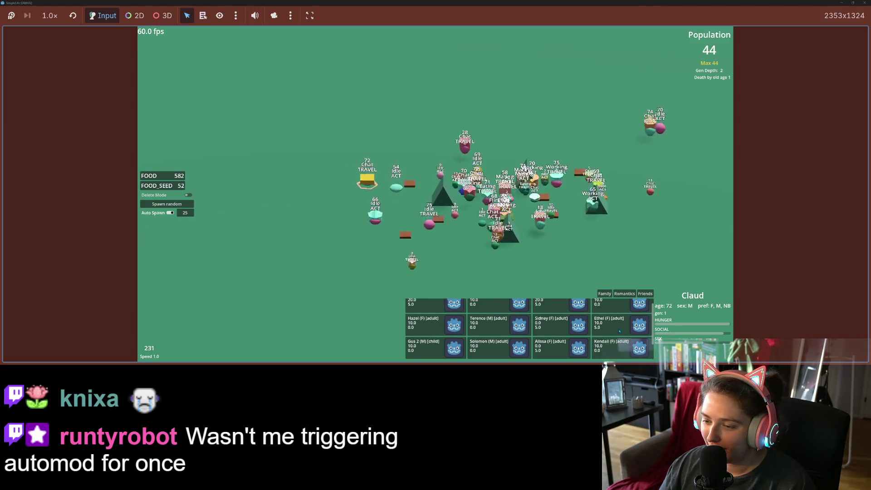
scroll(617, 331, up, 1)
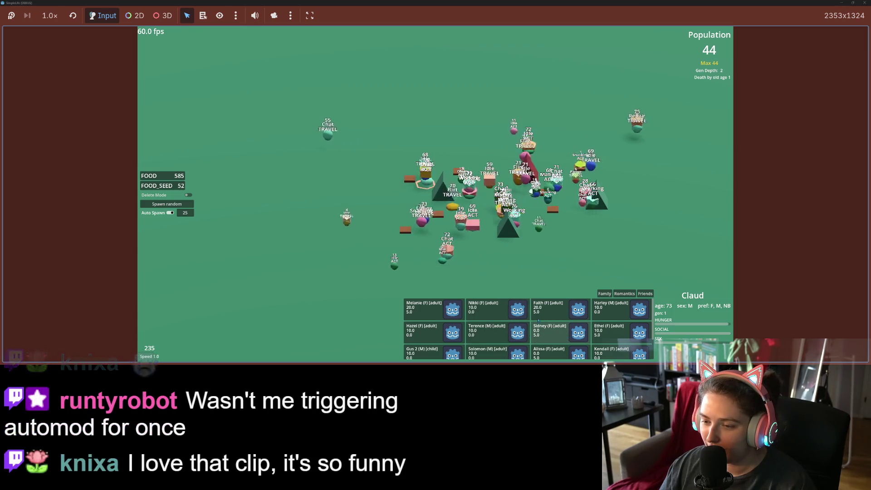
View Faith's relationships, return to Claud's, and briefly run at 4x speed
click(565, 313)
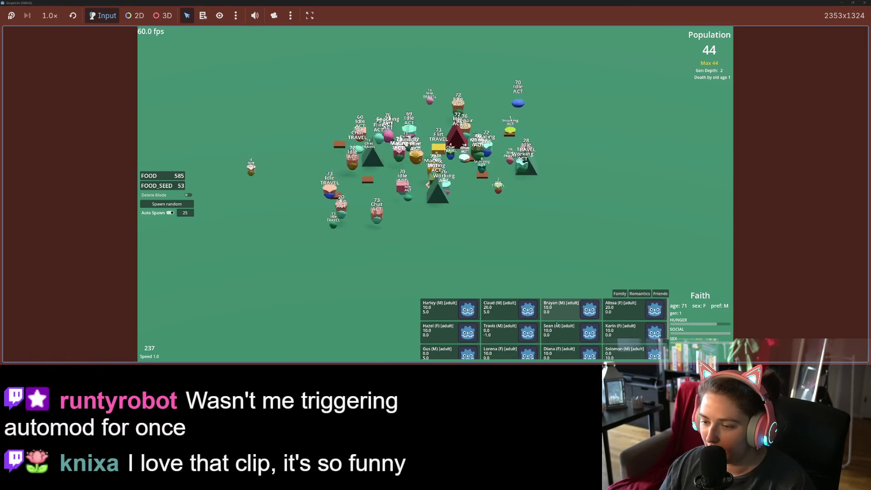
click(539, 320)
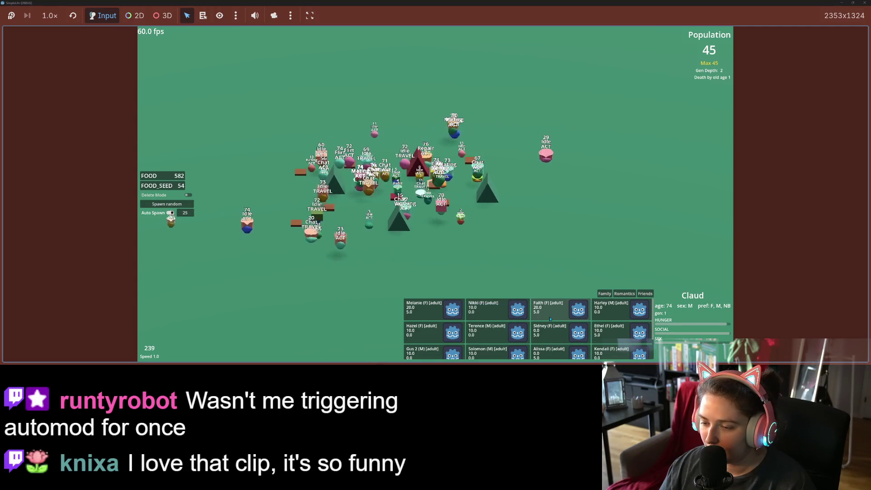
scroll(596, 331, down, 3)
key(4)
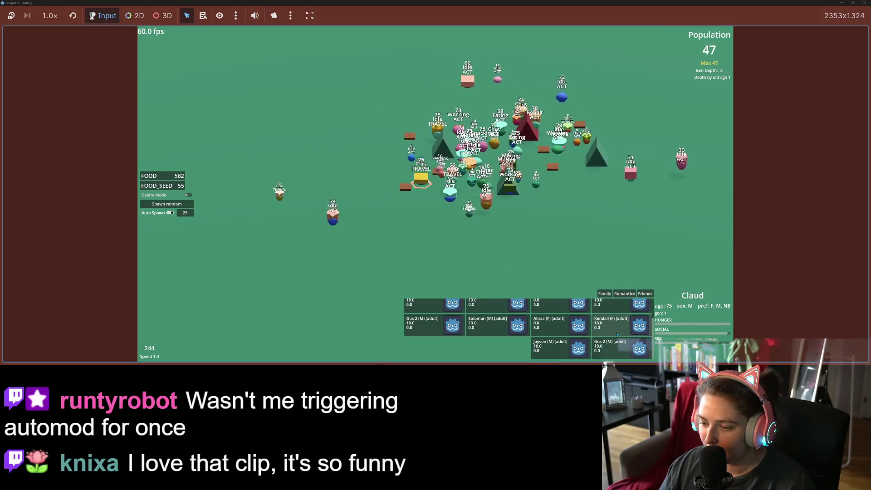
scroll(616, 335, up, 2)
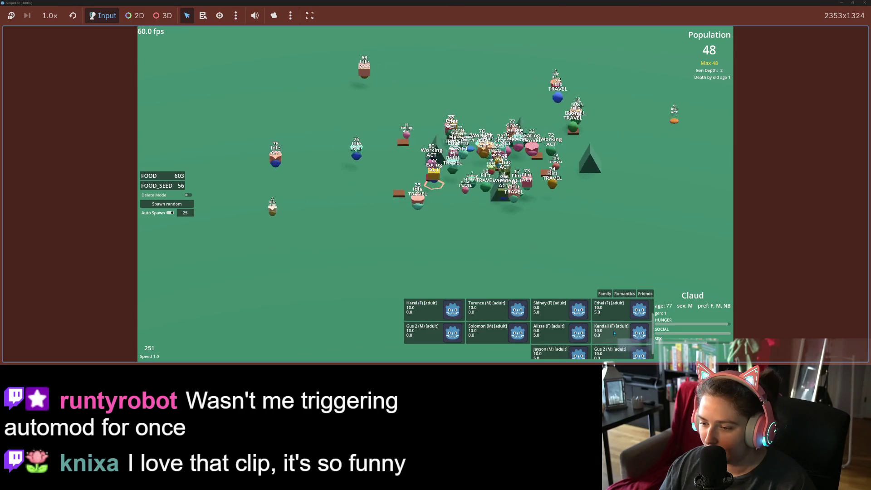
key(1)
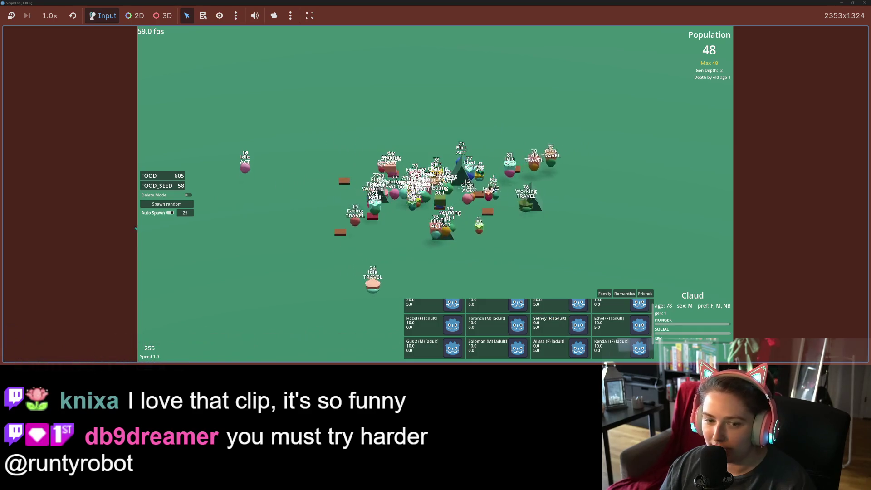
Set Auto Spawn to 10, spawn random agents, and select Ethel
text(10)
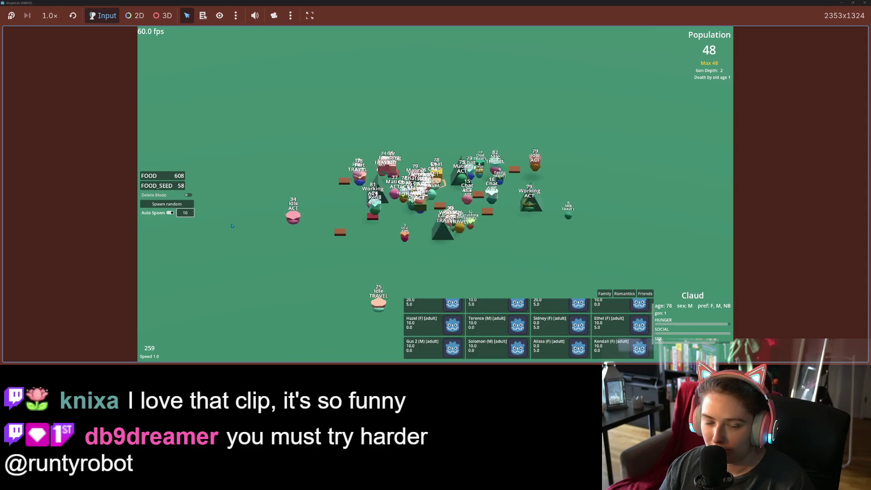
click(167, 204)
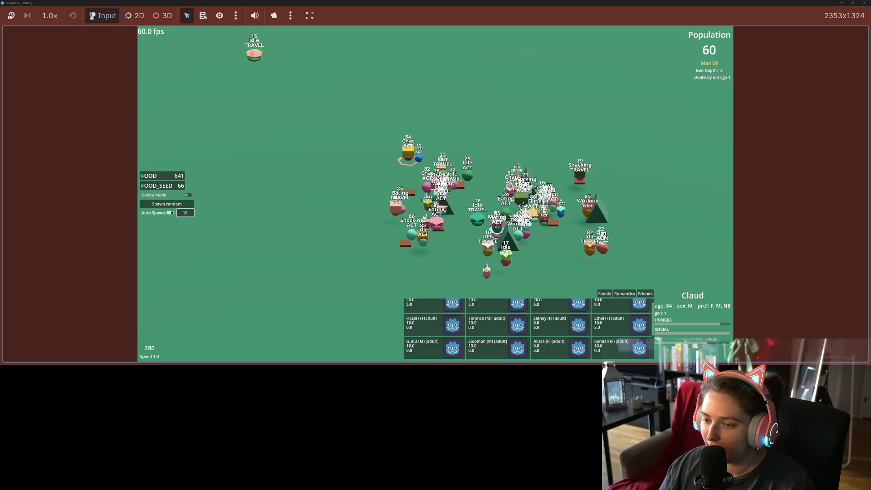
click(496, 233)
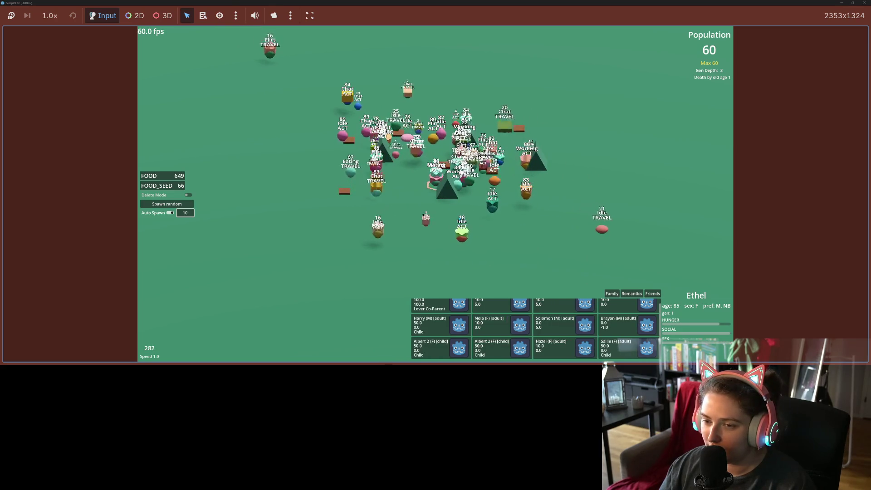
Scroll through Ethel's relationship cards and run the simulation at 4x speed
scroll(623, 334, down, 1)
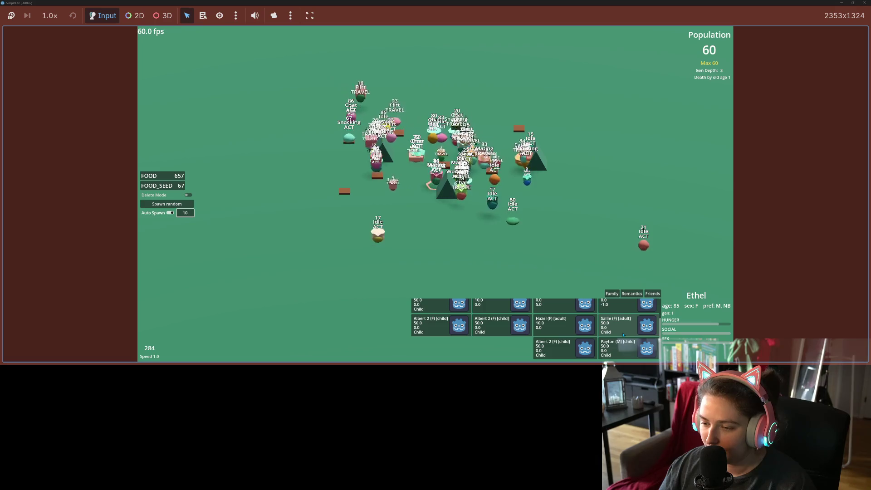
scroll(613, 336, up, 2)
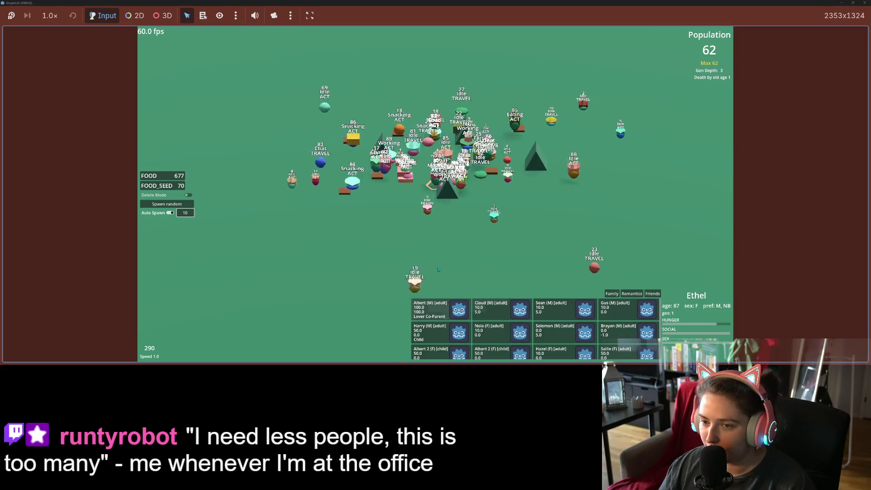
key(4)
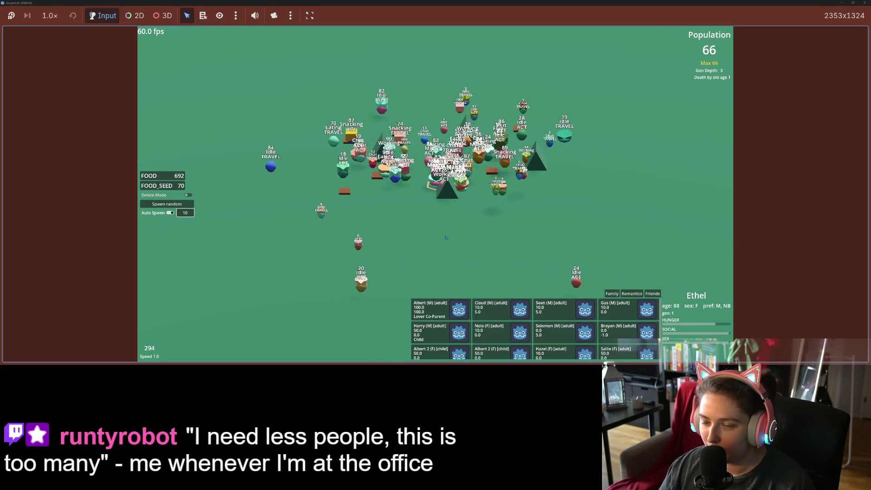
scroll(418, 227, up, 5)
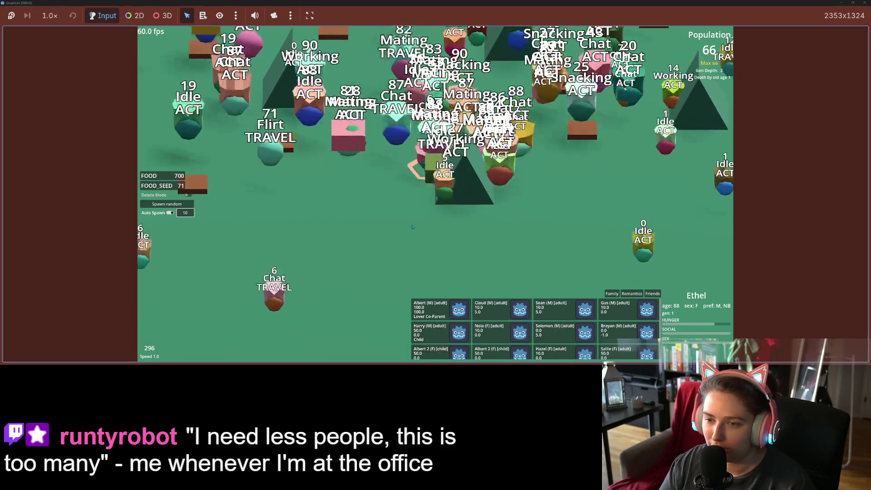
Scroll Ethel's family list while switching the simulation between 4x, 2x and 1x
scroll(425, 227, down, 3)
scroll(489, 164, up, 3)
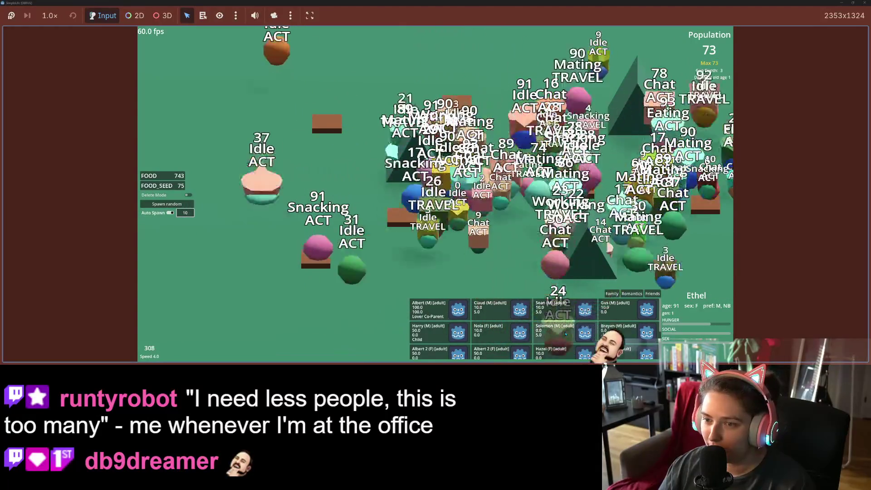
scroll(566, 334, down, 2)
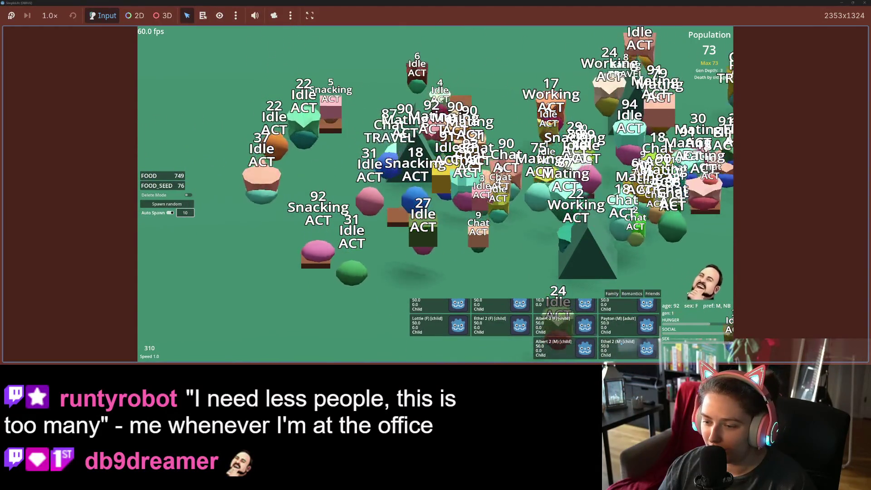
scroll(566, 335, up, 3)
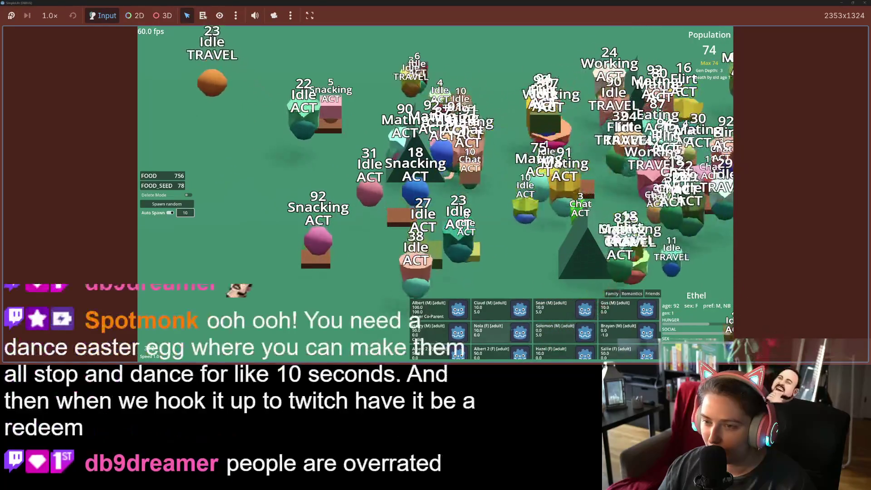
key(4)
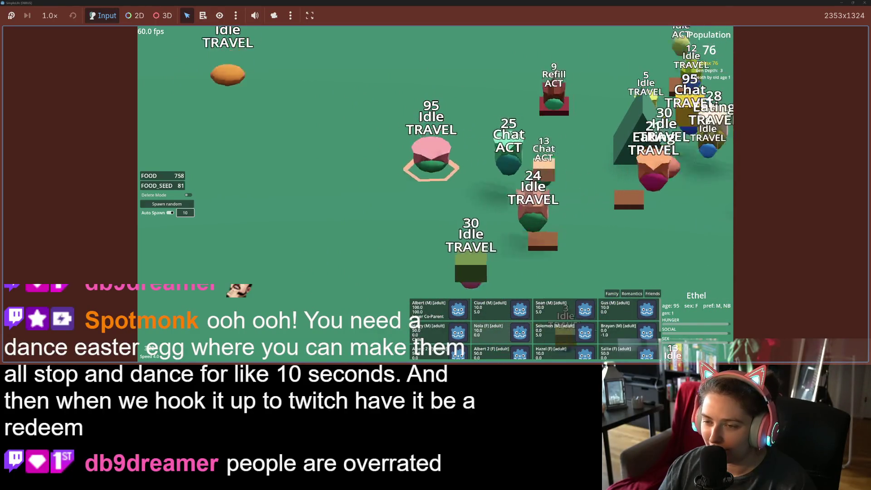
key(1)
key(2)
key(1)
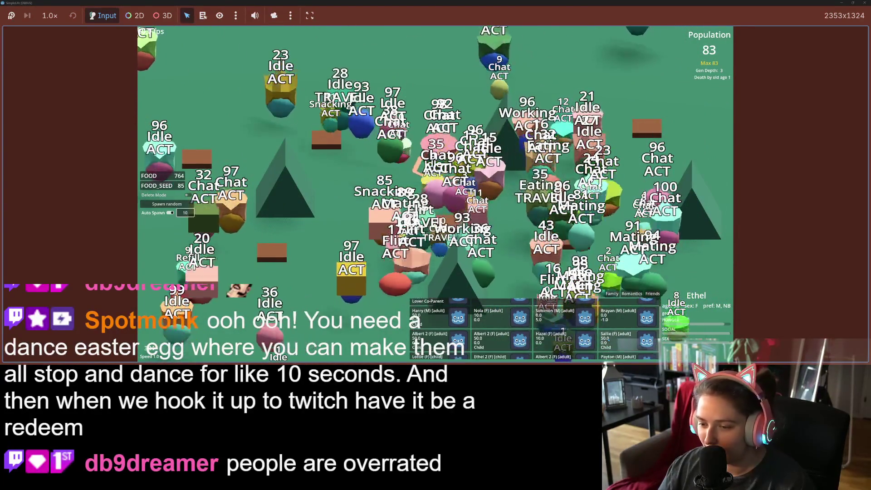
Check Albert 2's and Ethel's family lists, then stop the game with F8
click(499, 352)
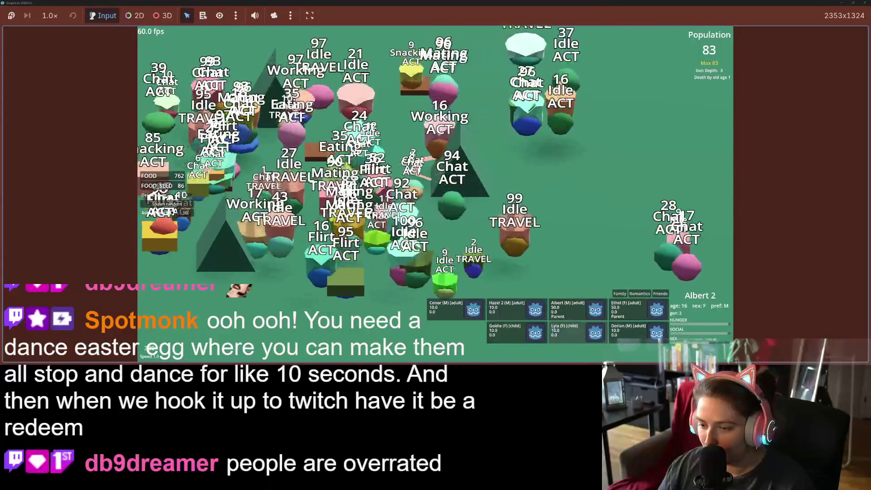
click(636, 313)
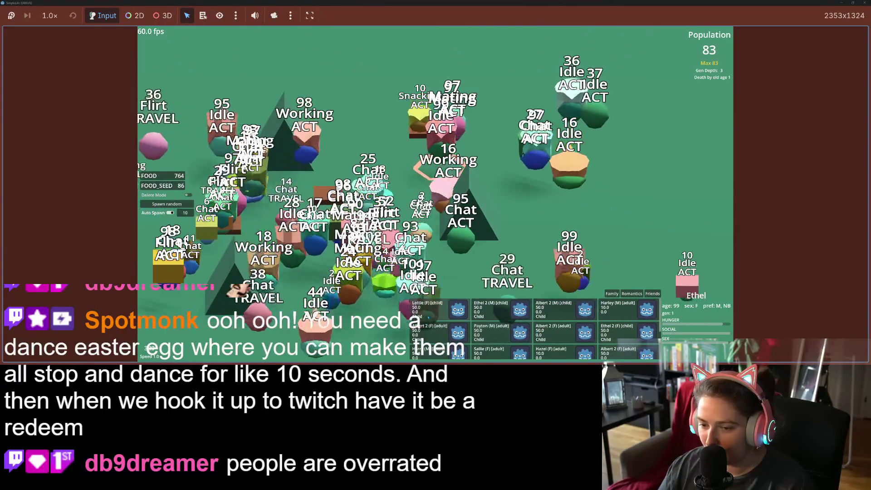
scroll(481, 318, down, 3)
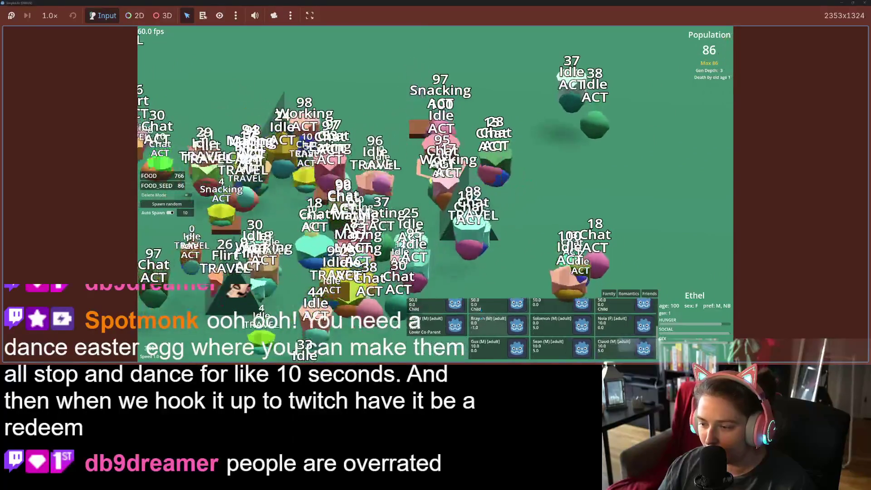
scroll(484, 337, up, 3)
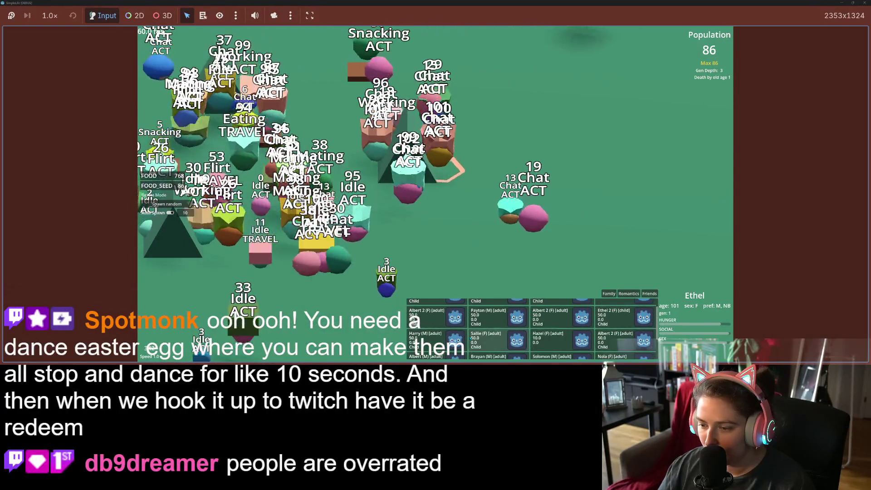
scroll(484, 336, down, 3)
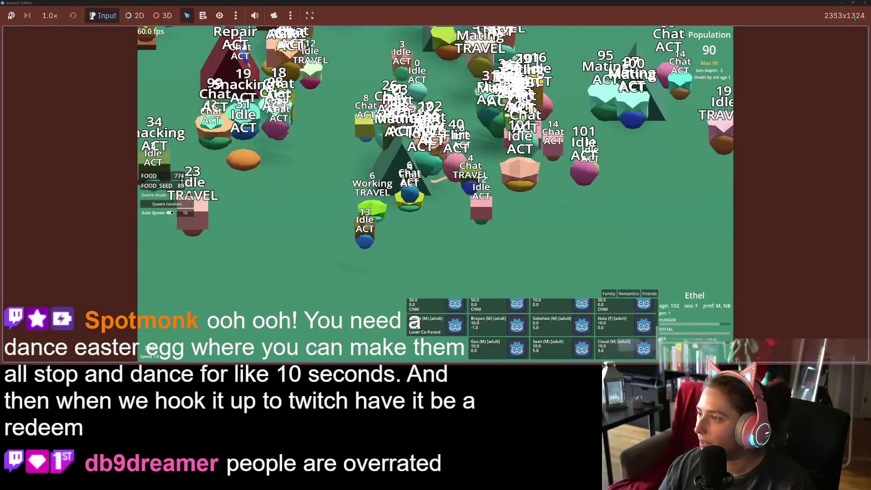
key(F8)
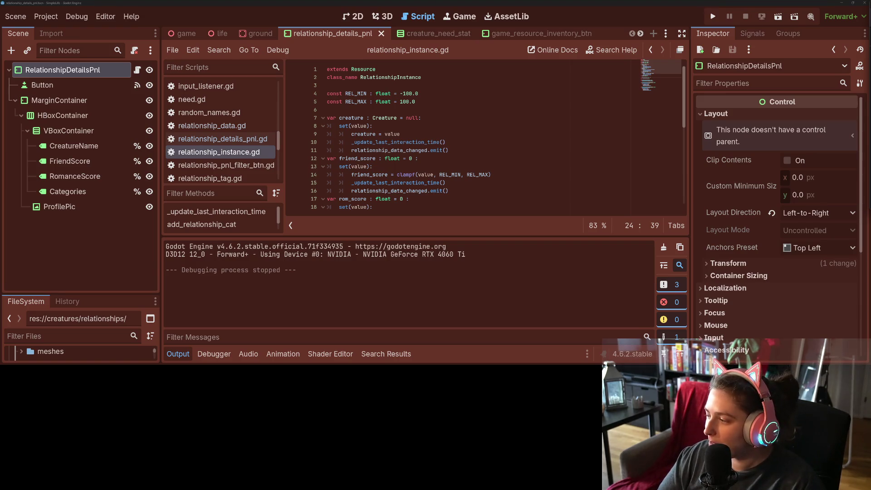
Add the pasted dance easter egg suggestion as a card in Trello's To be expanded list
key(alt+Tab)
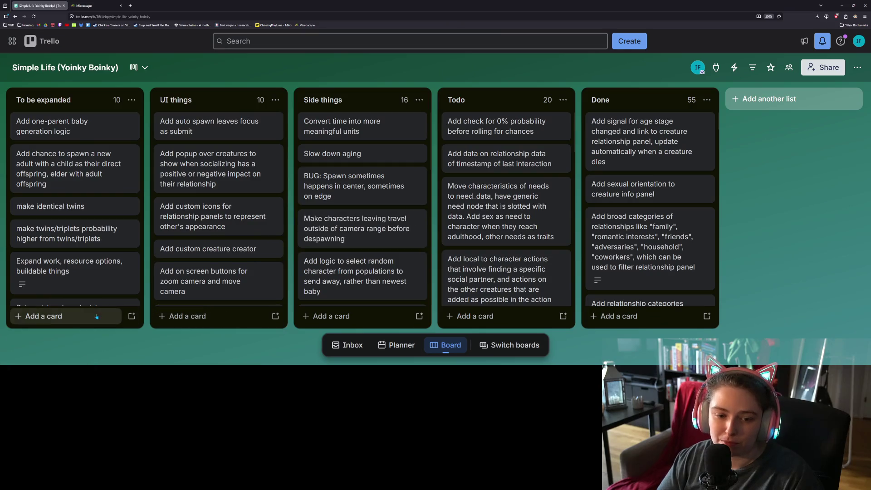
click(96, 317)
text(You need a dance easter egg where you can make them all stop and dance for like 10 seconds. And then when we hook it up to twitch have it be a redeem)
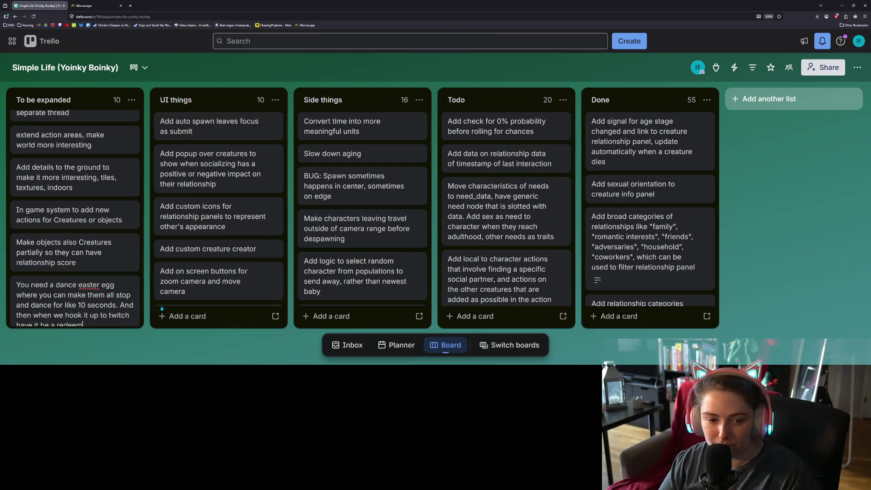
key(Return)
key(Escape)
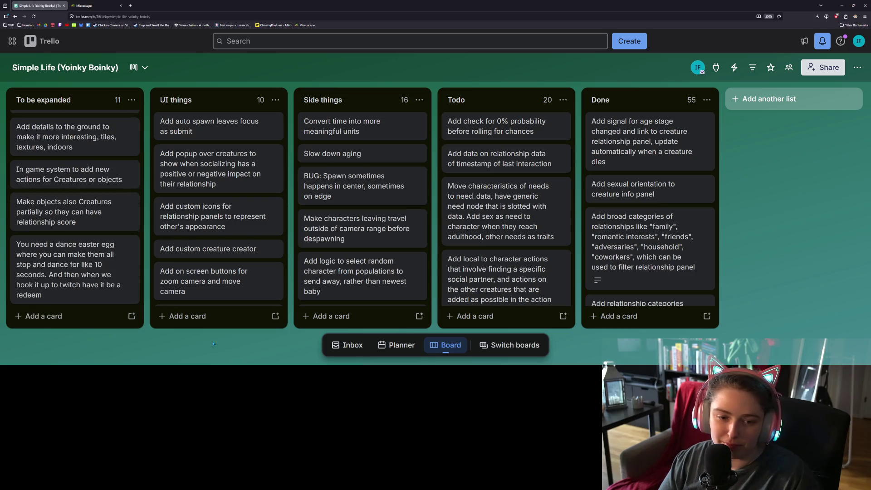
Add a 'Twitch interaction hookups' card, then return to Godot's setter on line 13
click(77, 321)
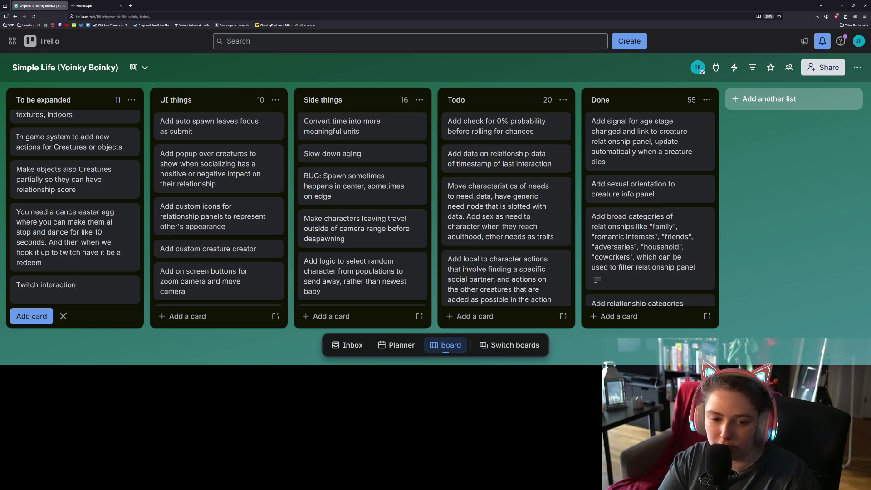
text(hookups)
key(Return)
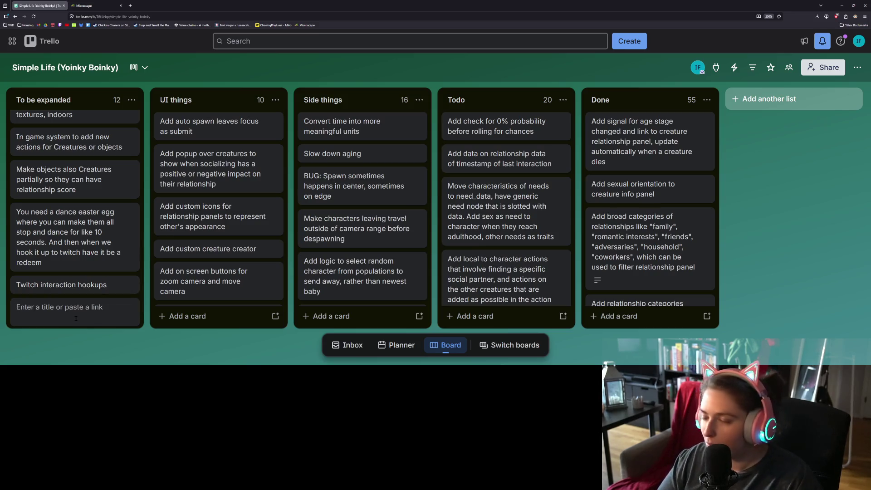
key(Escape)
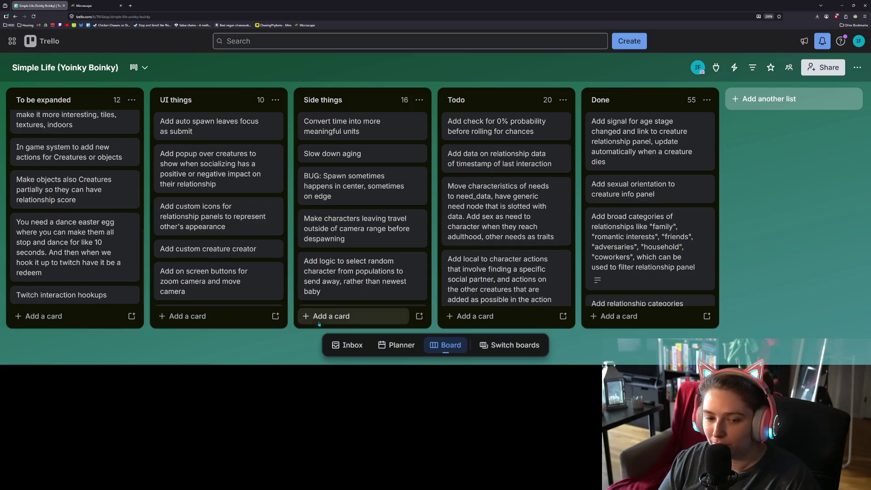
click(843, 7)
click(561, 168)
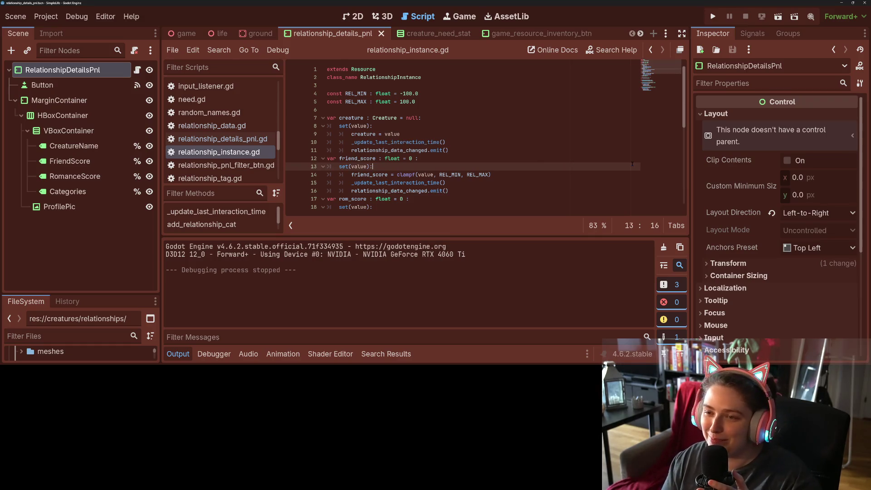
Launch the game and turn on auto spawning with an amount of 5
click(717, 19)
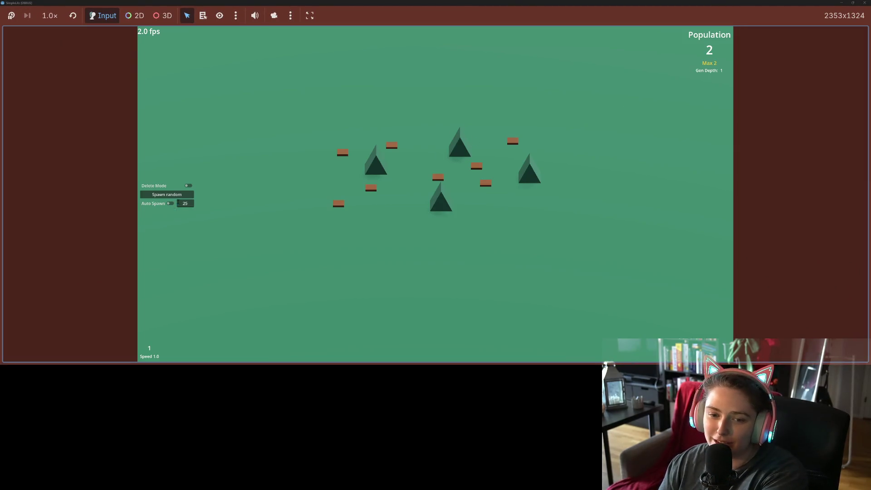
click(179, 203)
text(1)
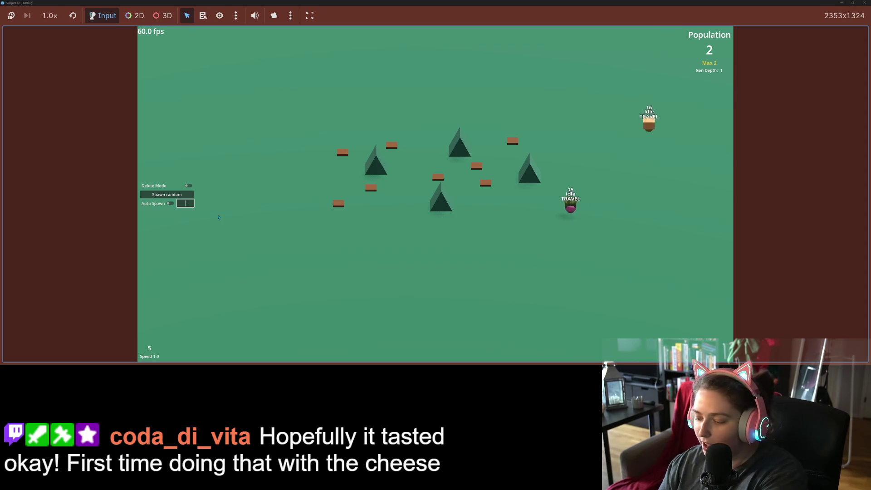
key(BackSpace)
text(5)
click(170, 203)
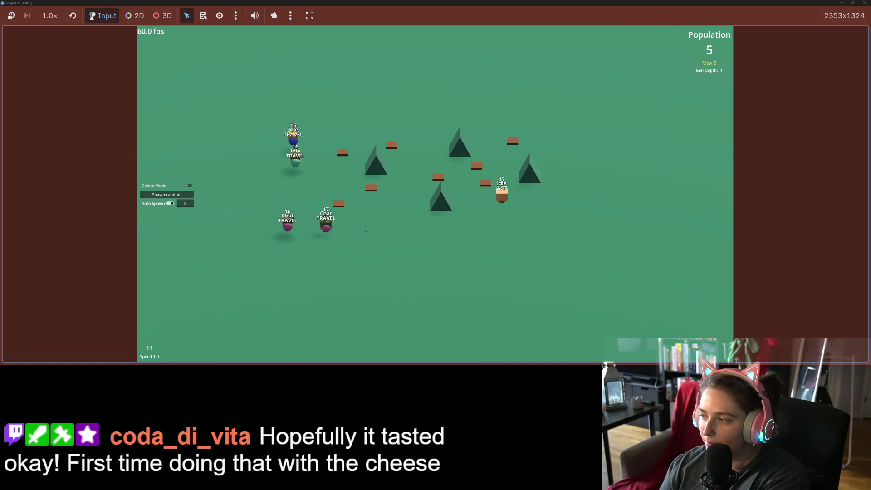
Inspect a creature's relationships at 0.1 speed, then close the game
click(309, 227)
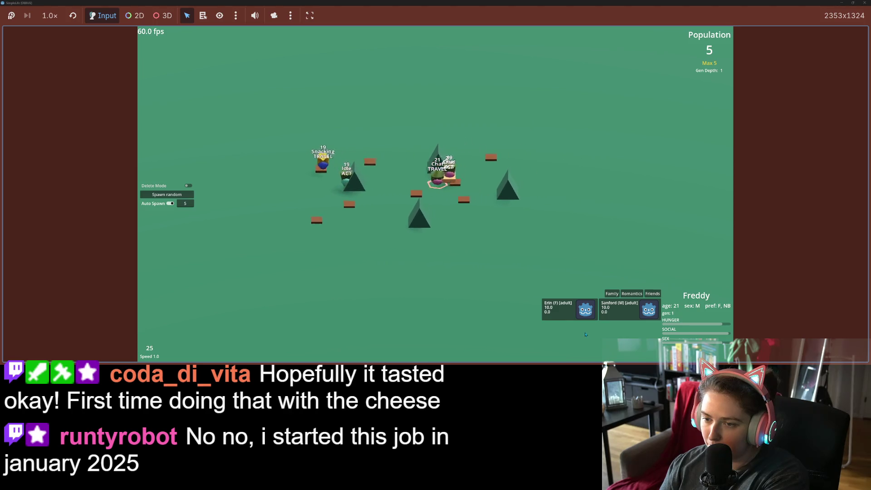
key(minus)
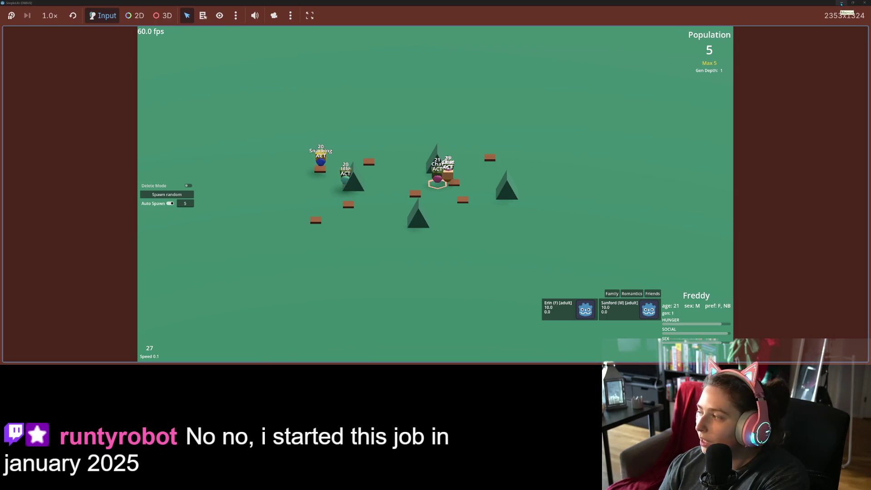
click(865, 3)
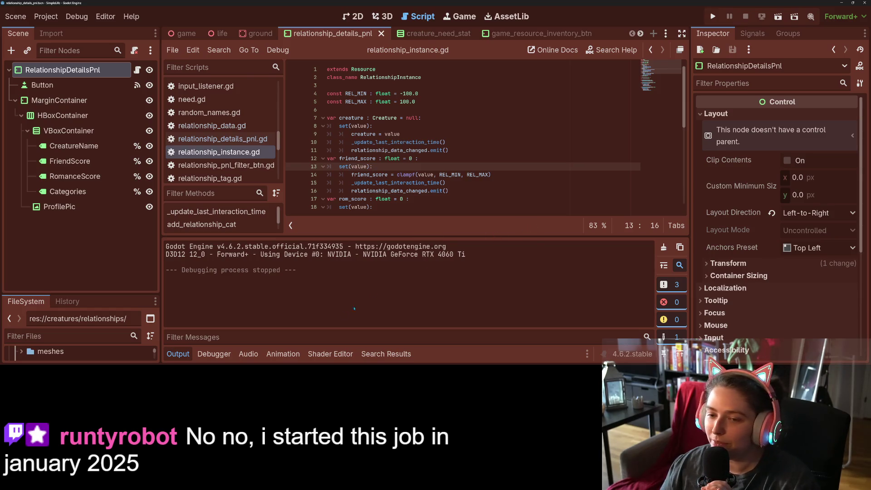
key(ctrl+j)
scroll(376, 293, down, 1)
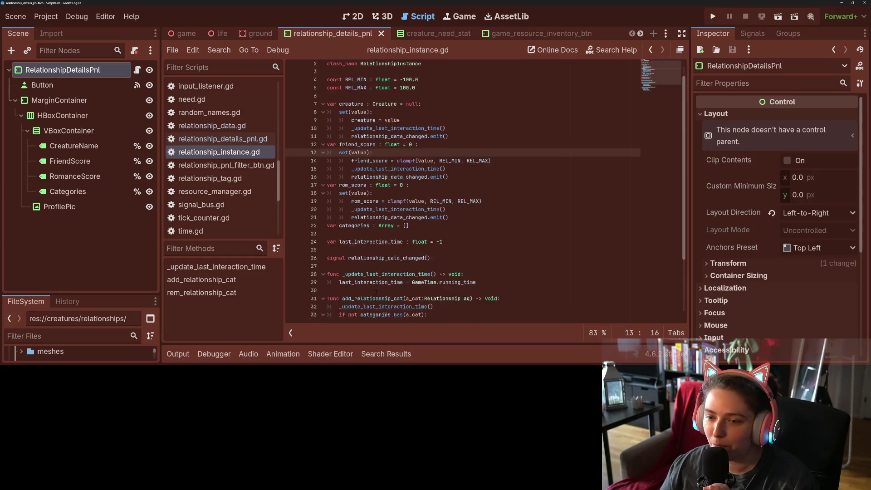
click(227, 139)
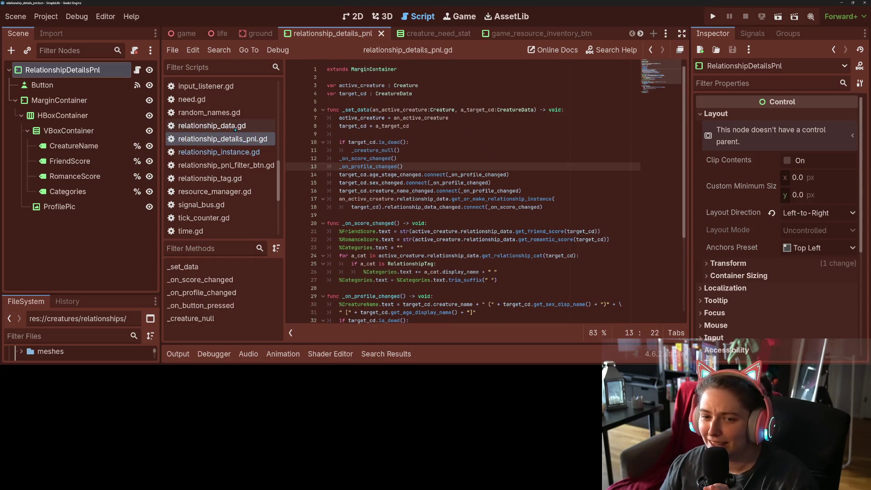
scroll(236, 129, up, 6)
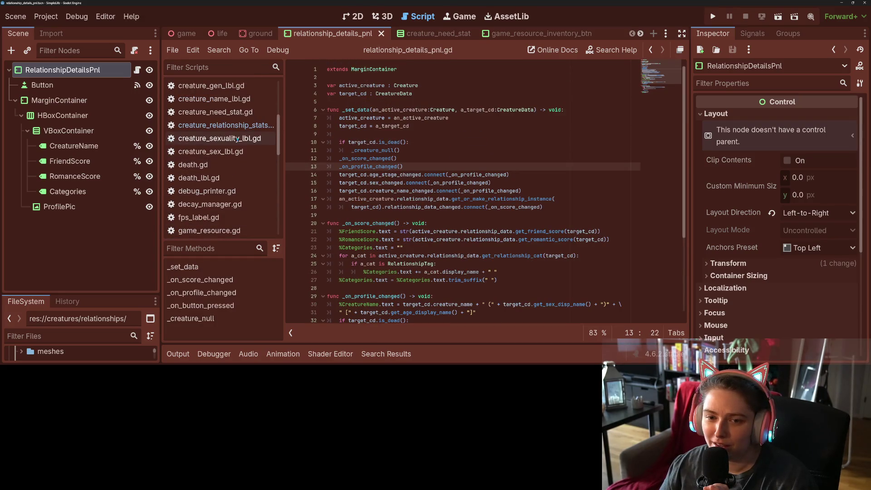
click(242, 126)
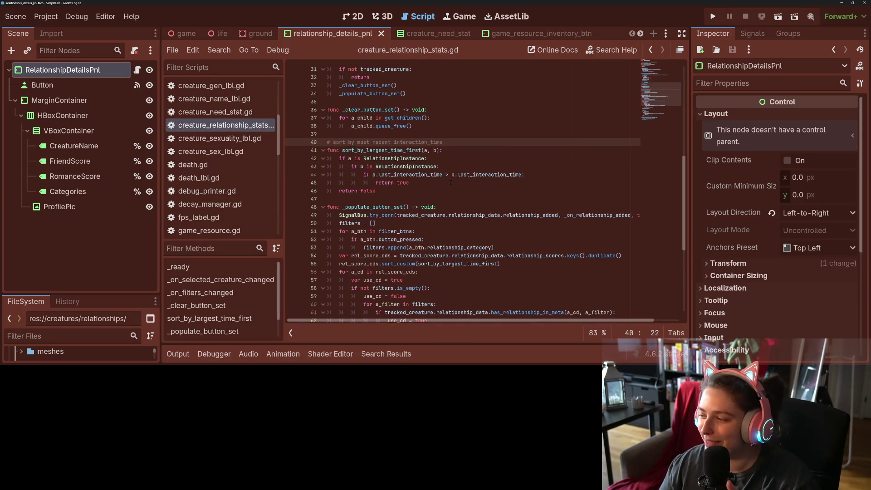
click(408, 182)
double_click(381, 150)
scroll(382, 150, down, 3)
scroll(417, 227, down, 3)
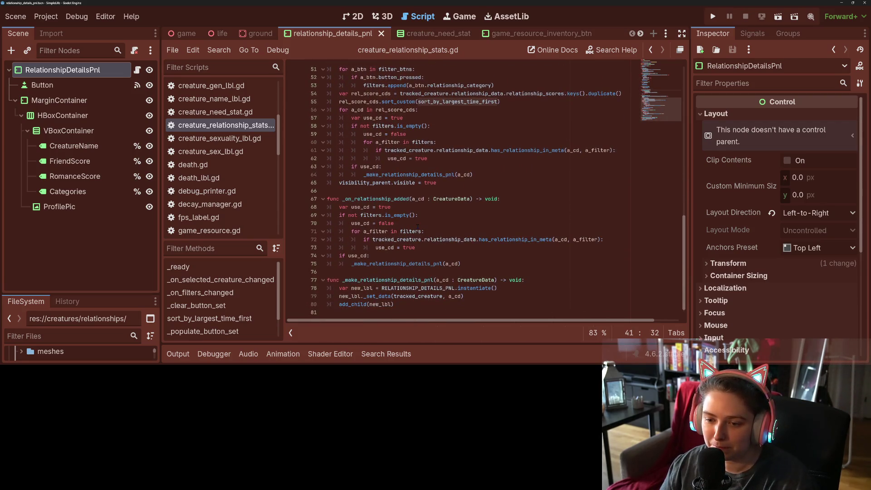
scroll(381, 195, up, 3)
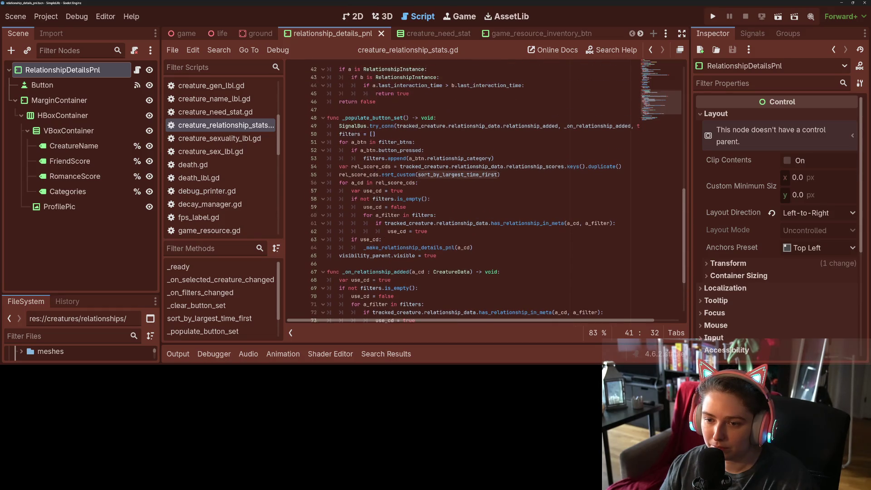
click(339, 175)
key(ctrl+shift+Return)
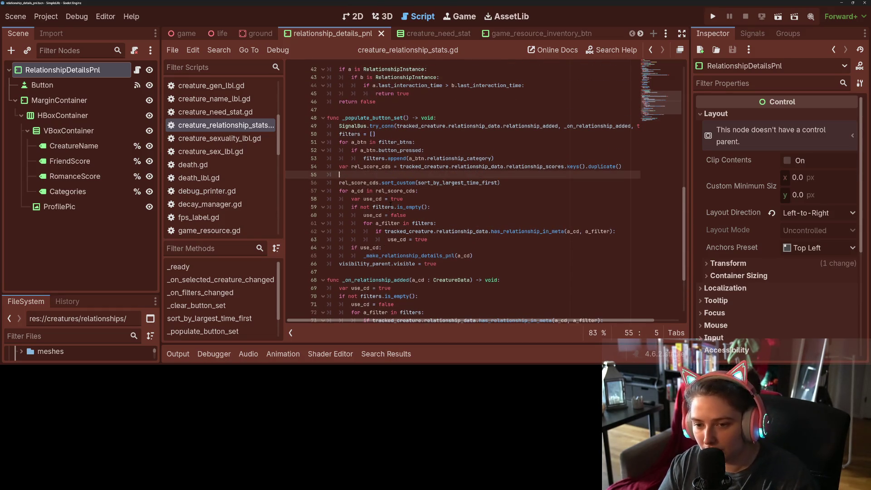
text(print()
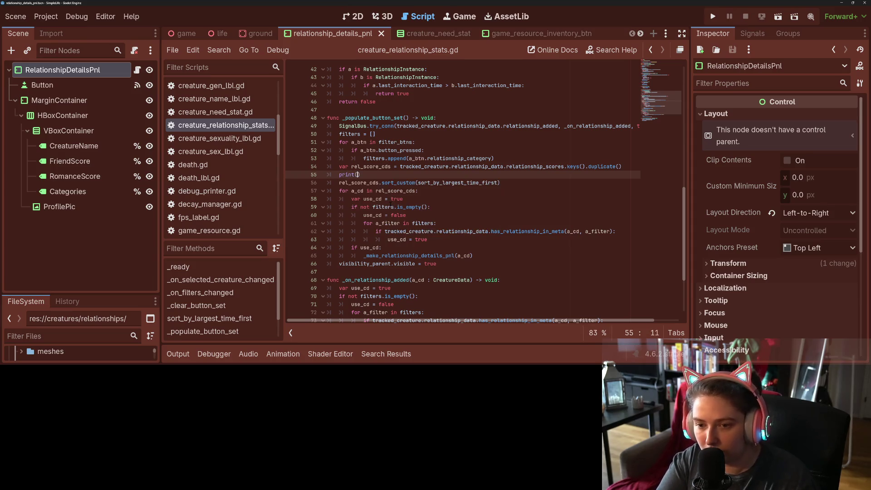
text(l_sco)
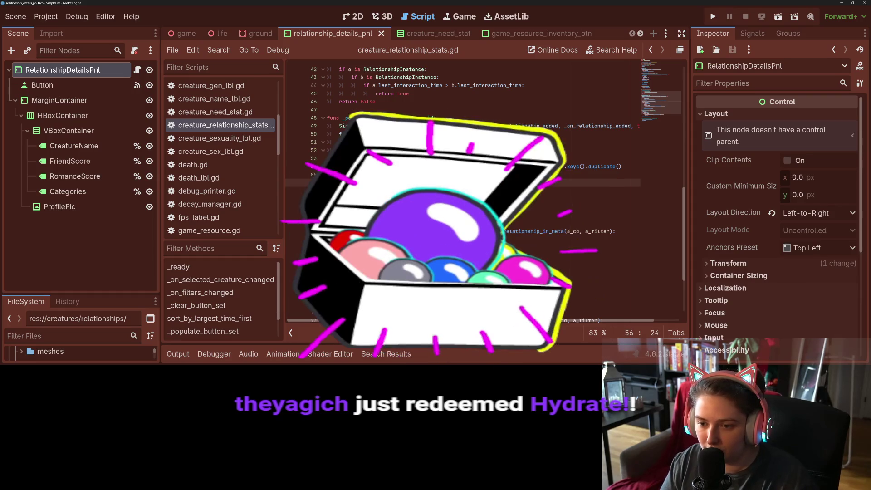
click(416, 182)
key(Return)
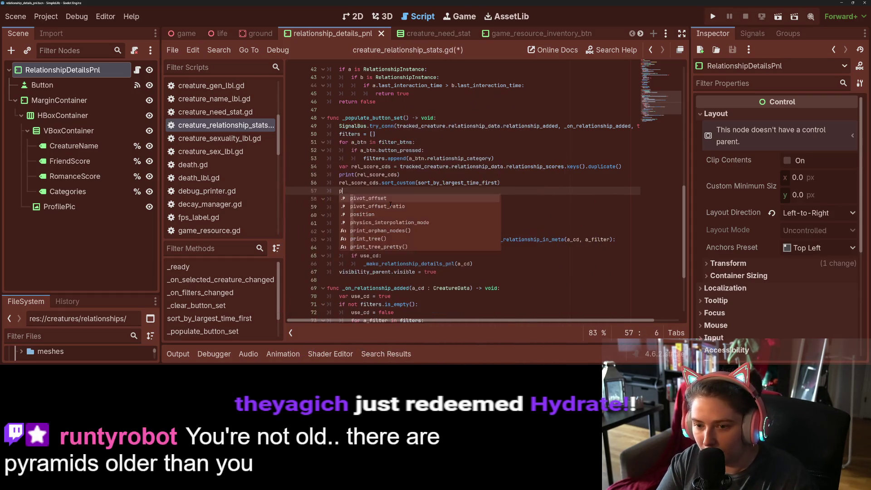
text(for k)
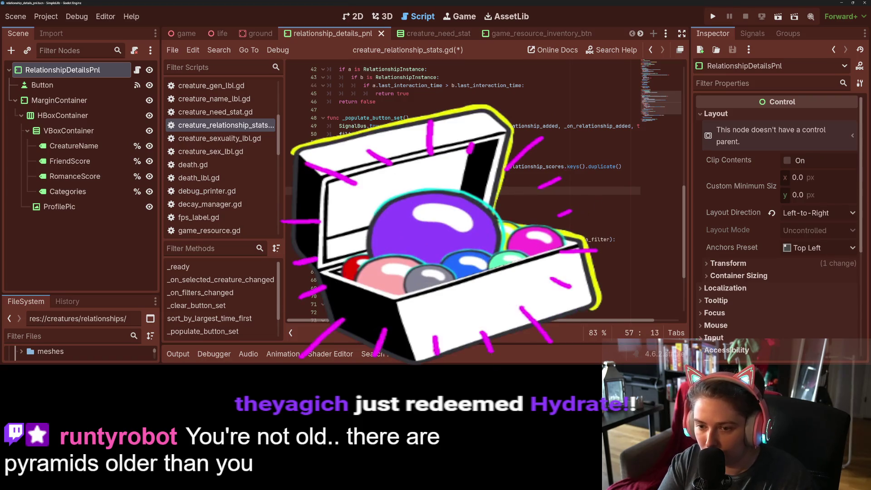
text(ey in keys:)
key(ctrl+s)
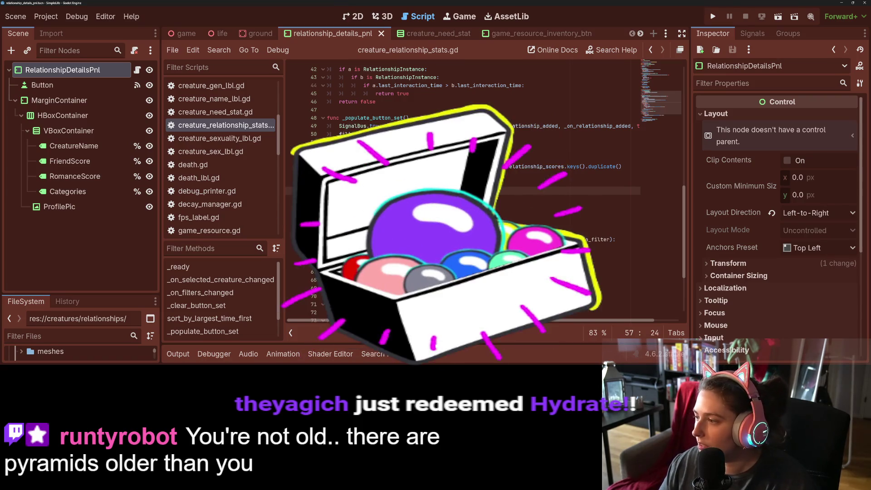
scroll(430, 252, up, 12)
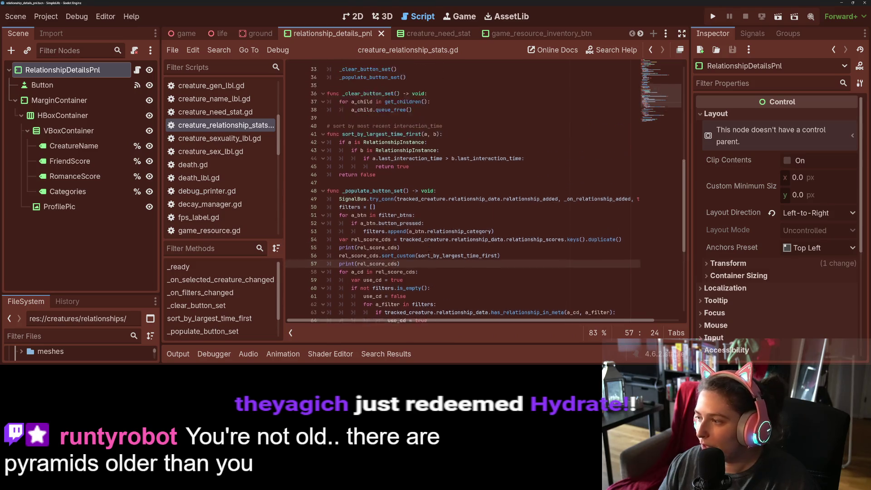
scroll(428, 277, up, 2)
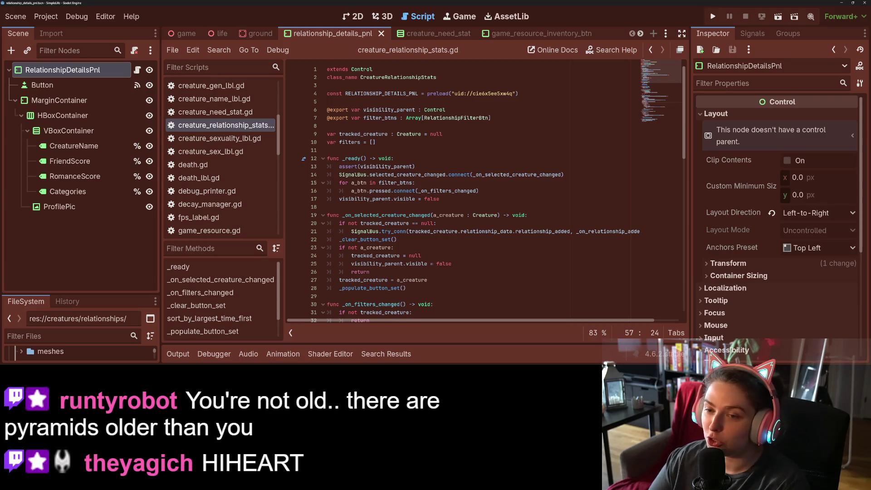
Add an 'else: return false' branch to sort_by_largest_time_first
scroll(454, 191, down, 7)
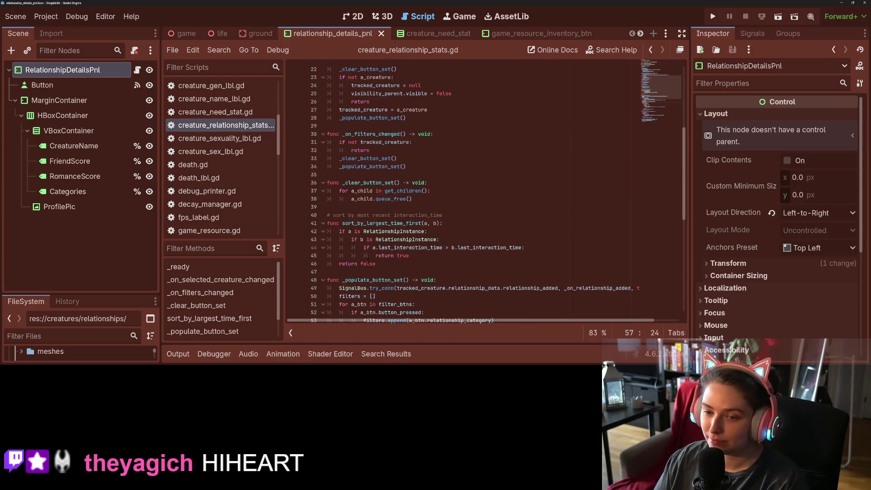
scroll(453, 191, down, 1)
scroll(454, 191, up, 1)
click(345, 240)
scroll(345, 227, down, 3)
click(339, 191)
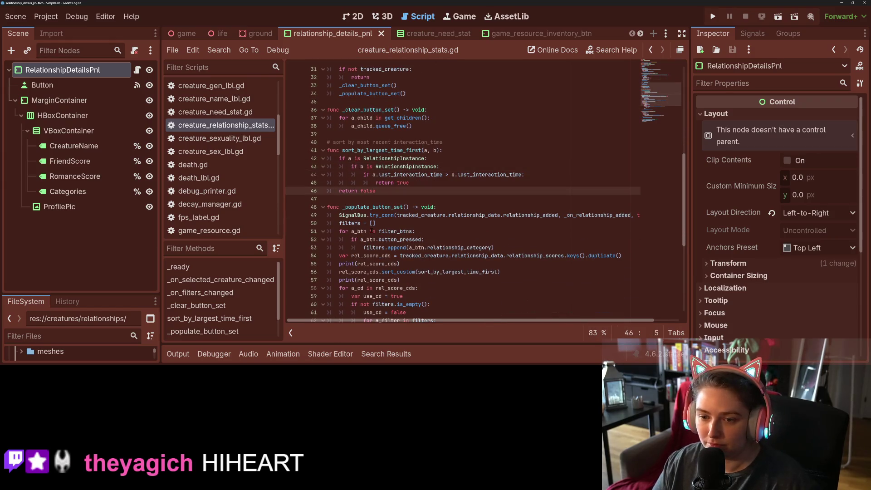
key(Return)
key(Up)
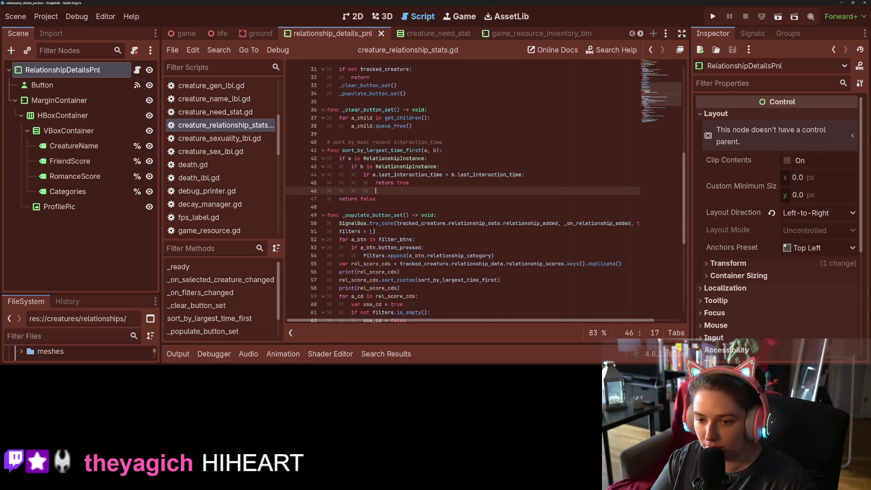
text(else:)
key(Return)
text(return false)
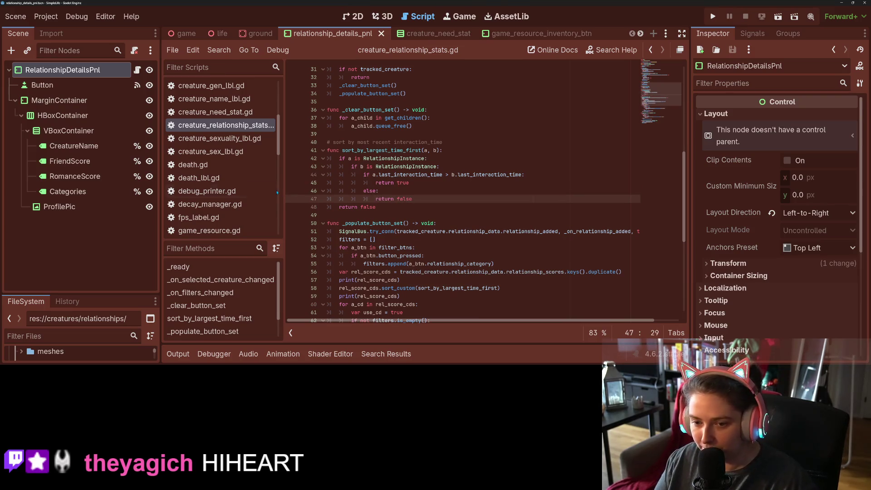
Set breakpoints on both return lines (45 and 47) and save the script
click(296, 199)
click(417, 188)
key(ctrl+s)
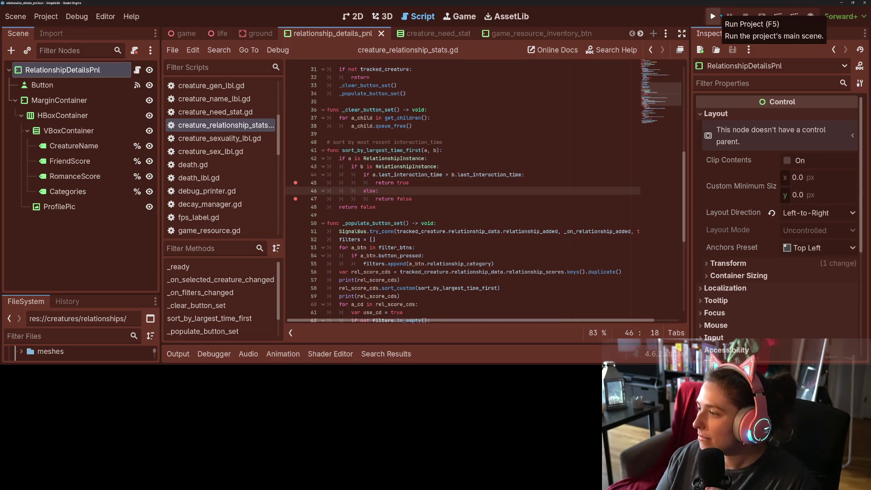
Run the project, change Auto Spawn from 25 to 5 and enable it, then float the game window
click(721, 16)
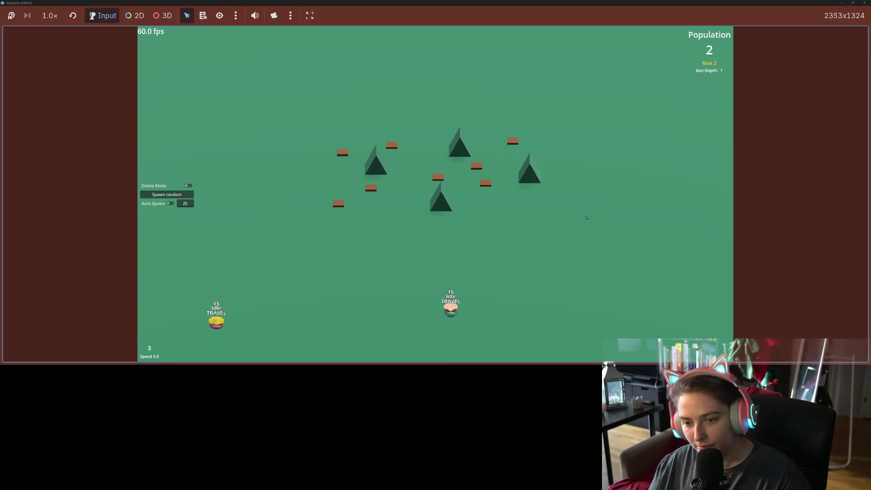
click(189, 205)
text(5)
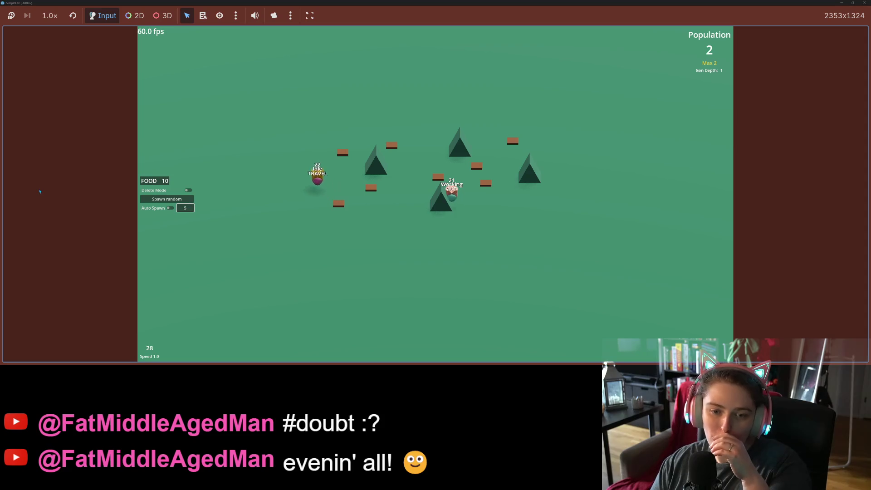
click(170, 213)
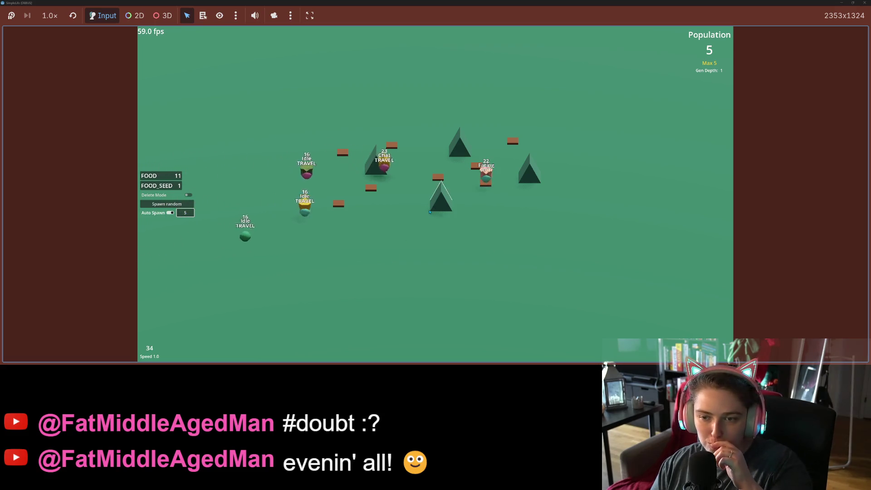
key(super+Down)
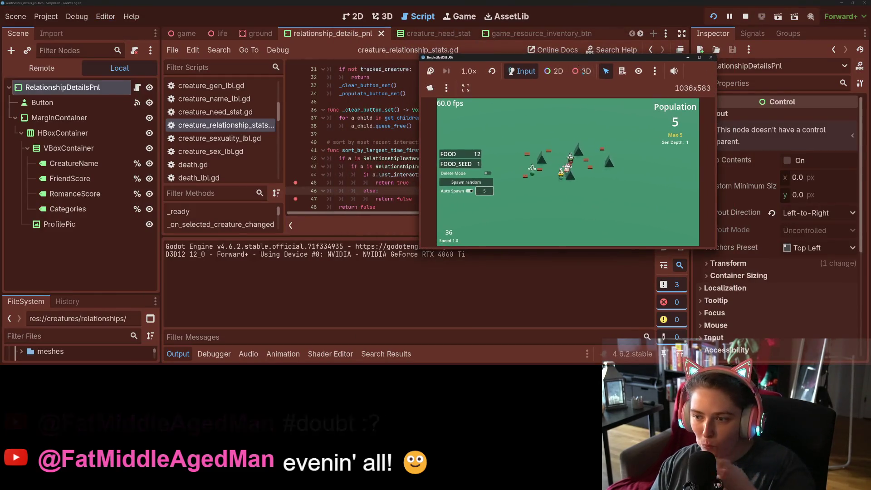
View Jeannette's, Brandi's and Clarence's relationship cards, toggling between 4x and 1x speed
click(563, 181)
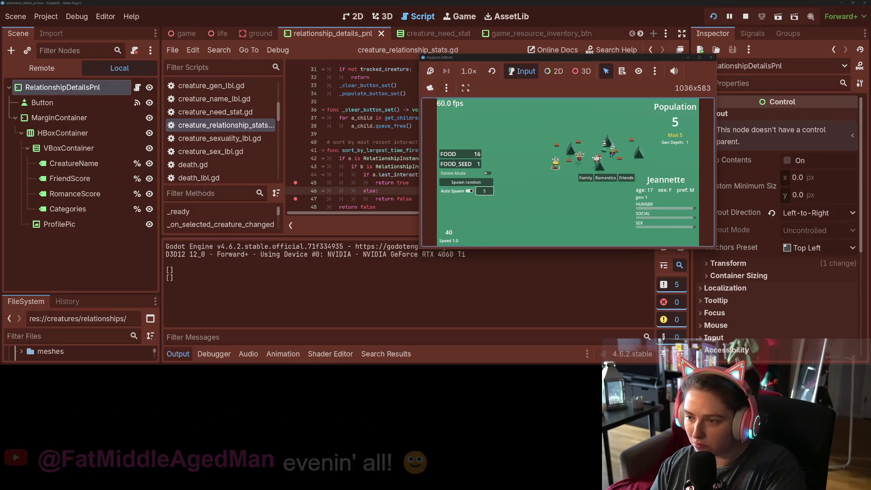
click(613, 156)
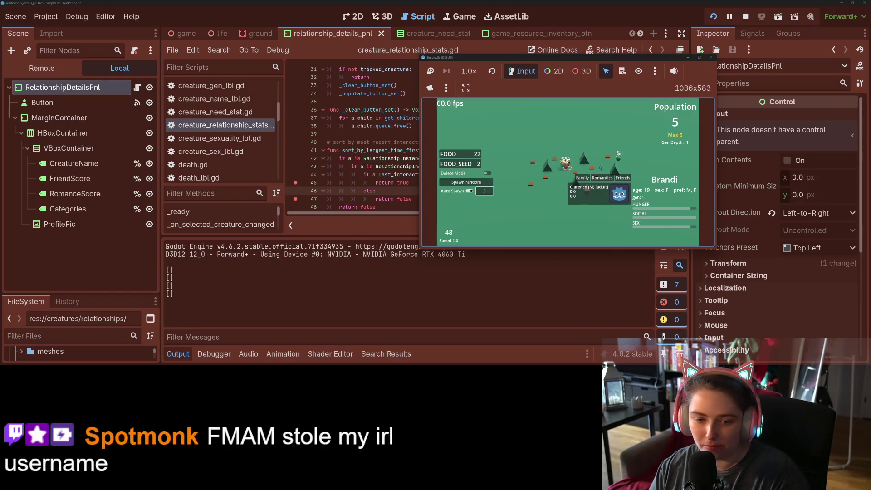
click(619, 155)
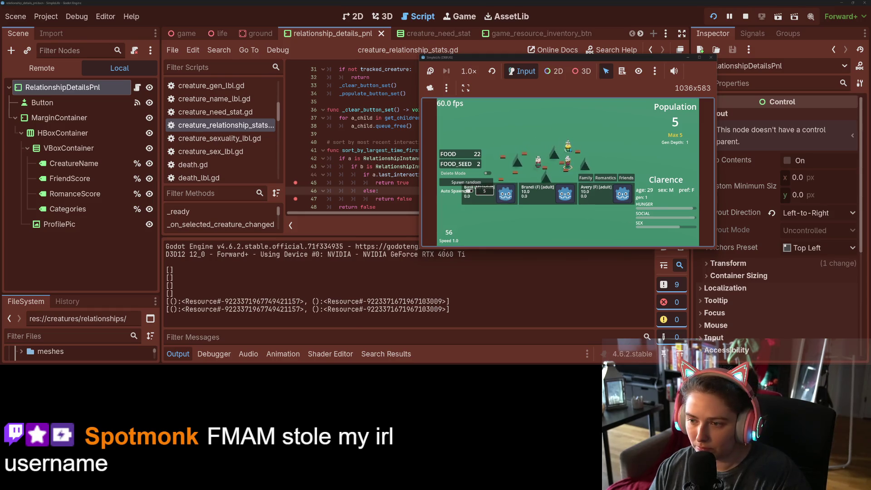
click(568, 156)
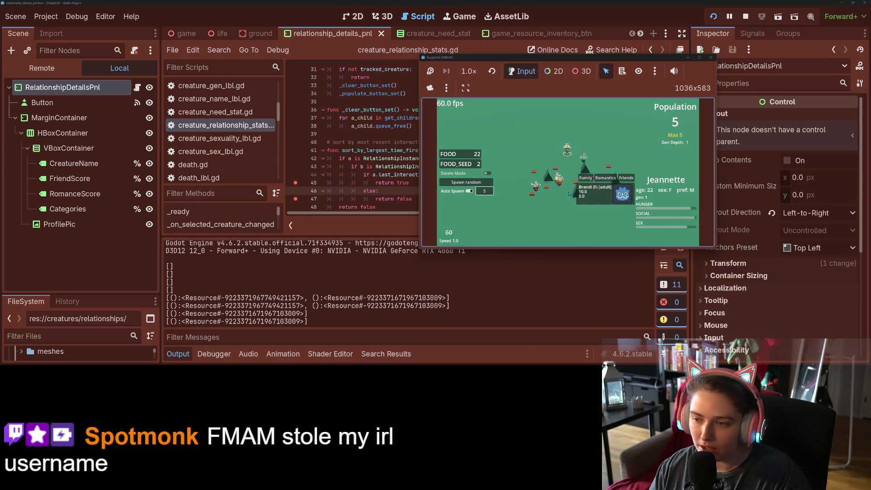
scroll(552, 202, up, 3)
key(4)
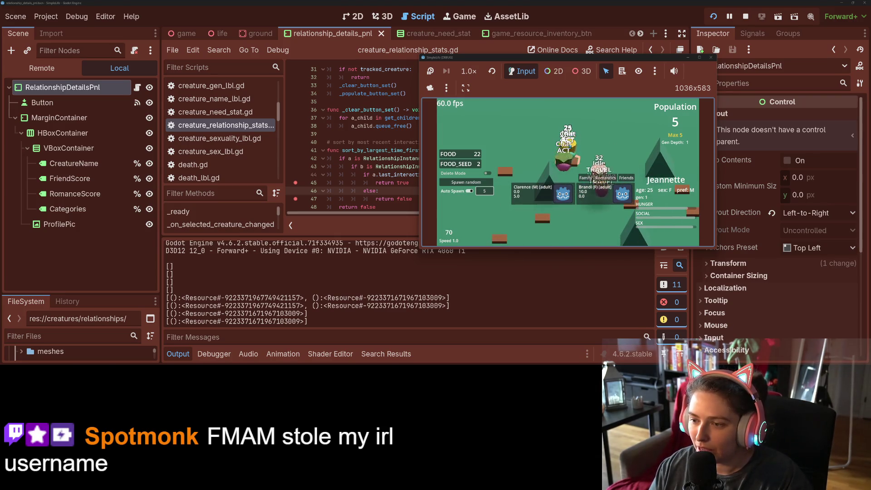
scroll(585, 167, down, 3)
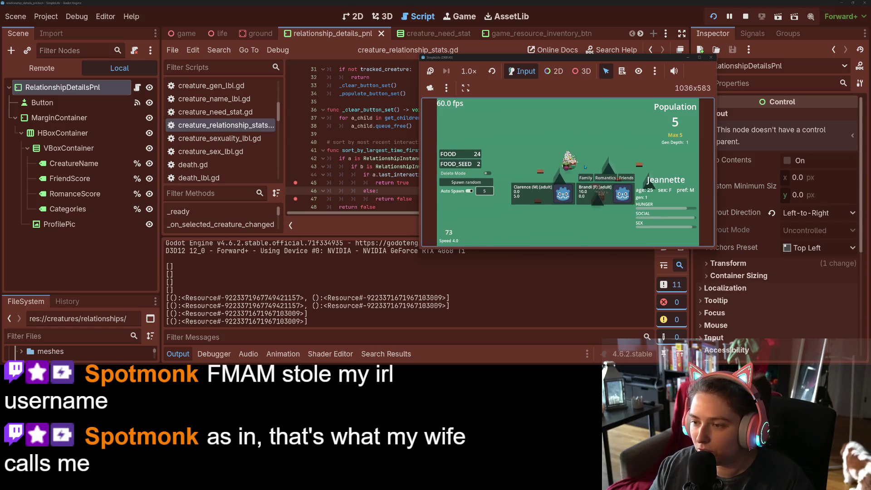
key(1)
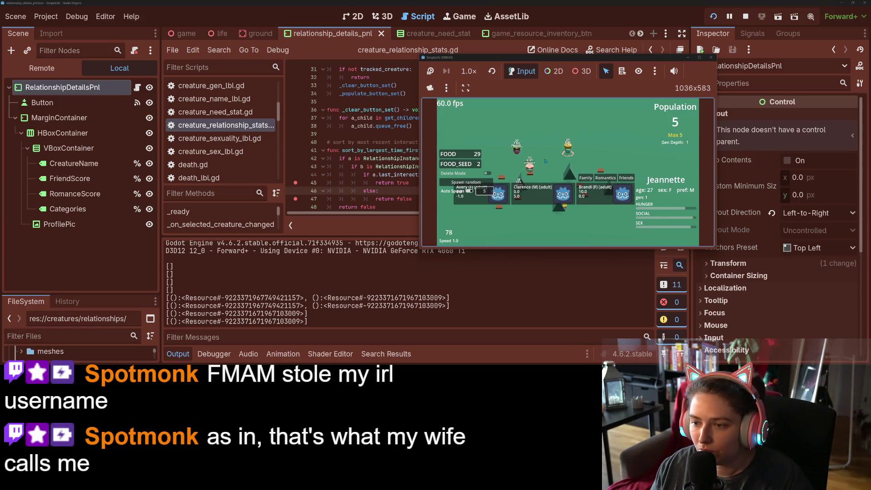
key(4)
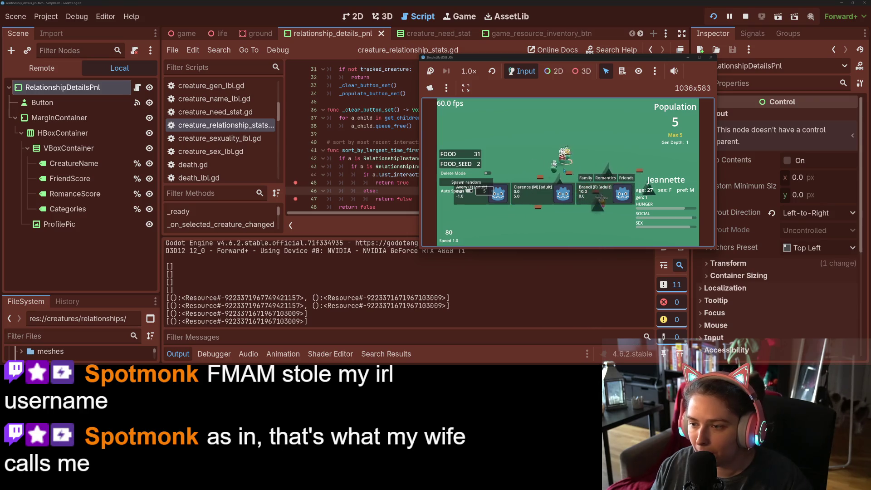
key(1)
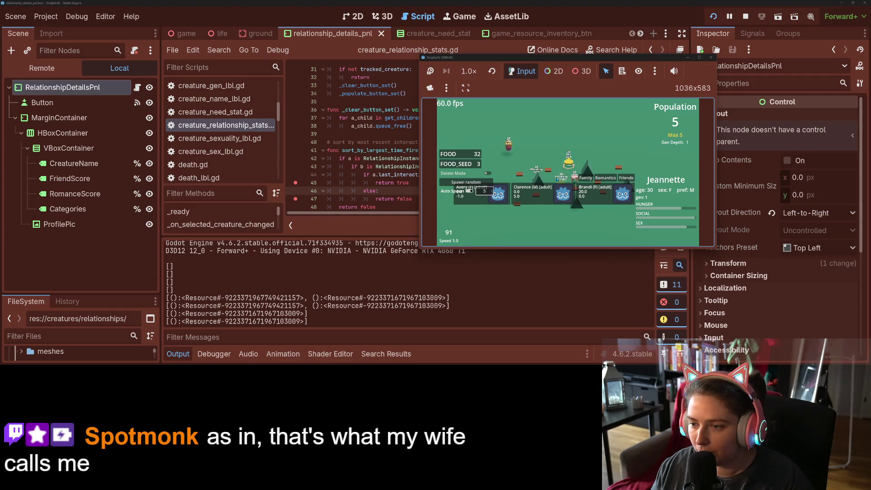
Compare Clarence's and Basil's relationship cards, then stop the game with F8
click(511, 149)
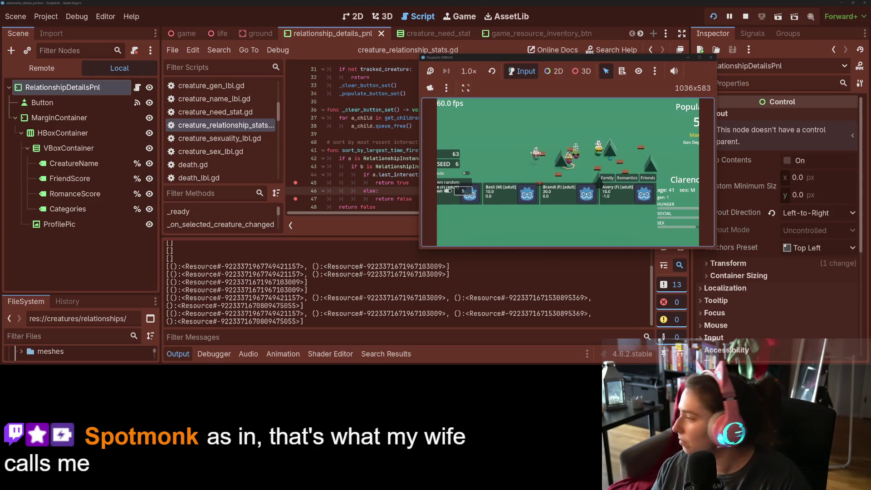
click(594, 159)
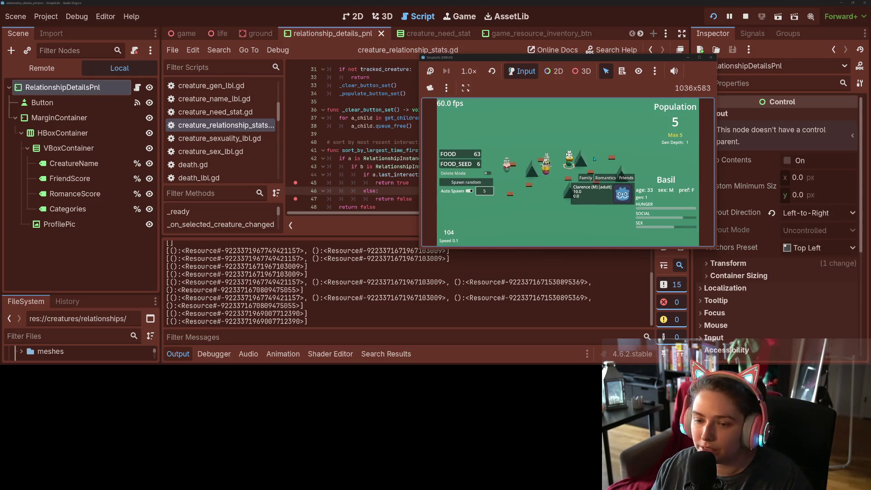
click(560, 177)
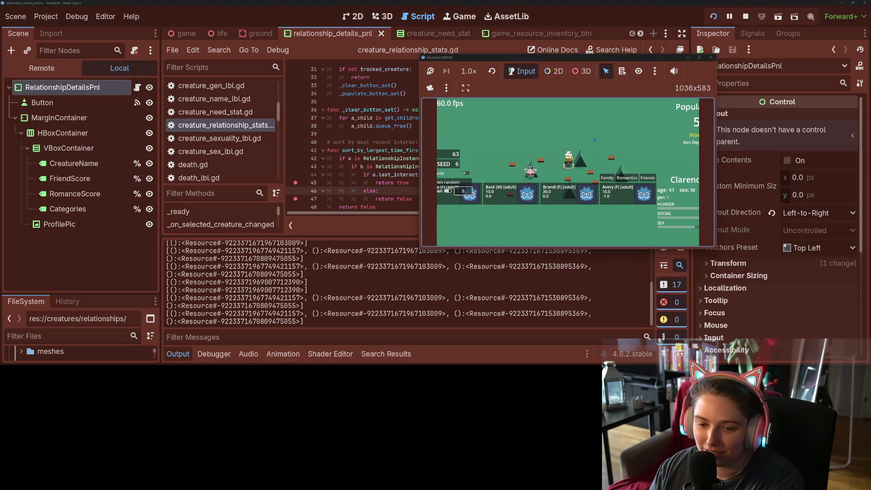
click(351, 191)
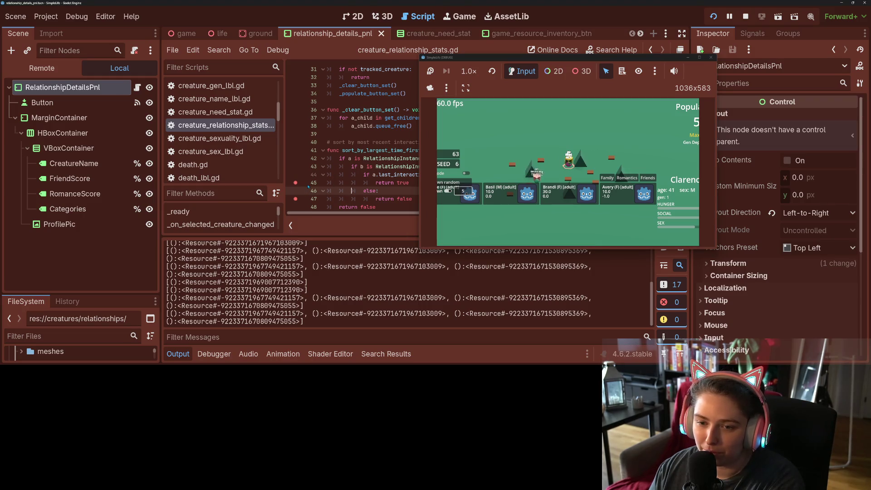
click(527, 143)
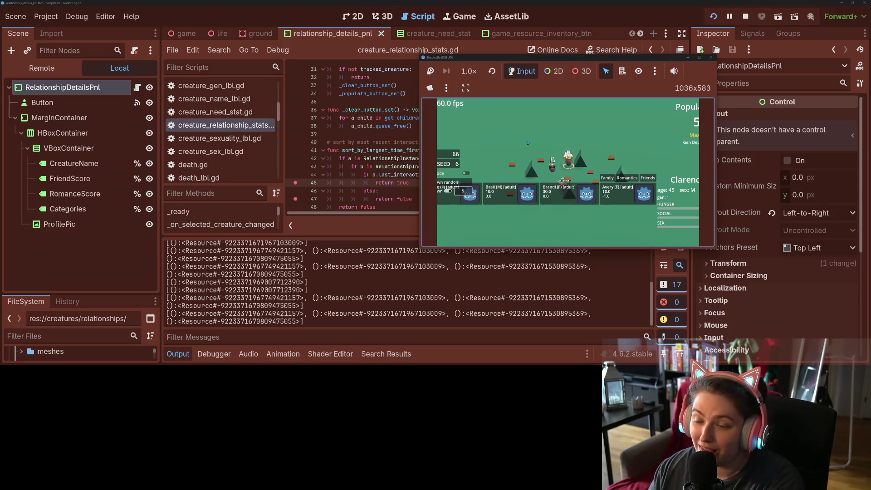
key(F8)
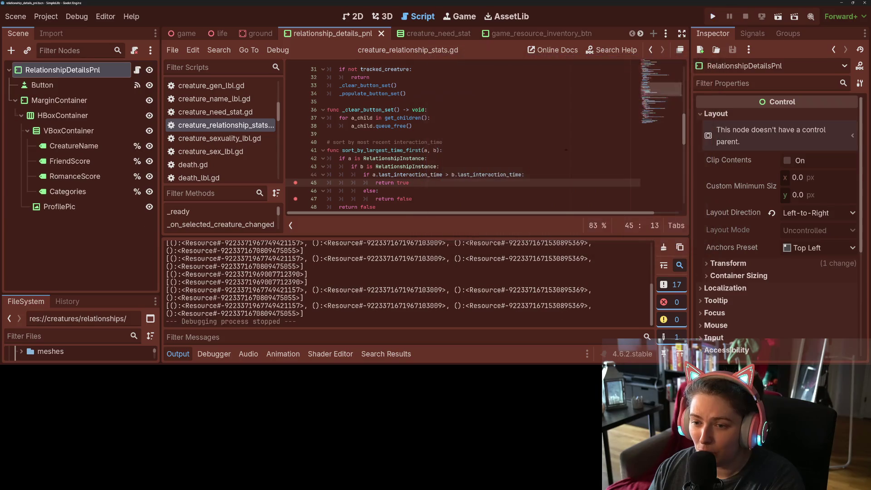
click(515, 175)
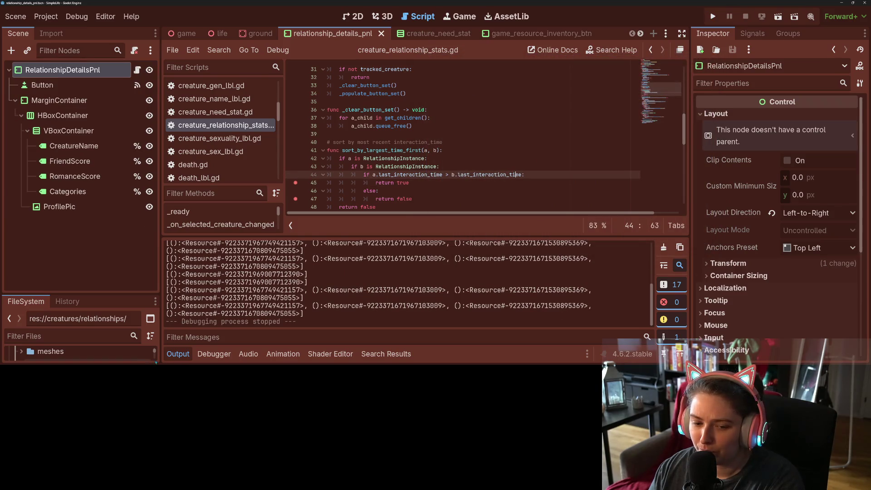
key(ctrl+j)
double_click(395, 158)
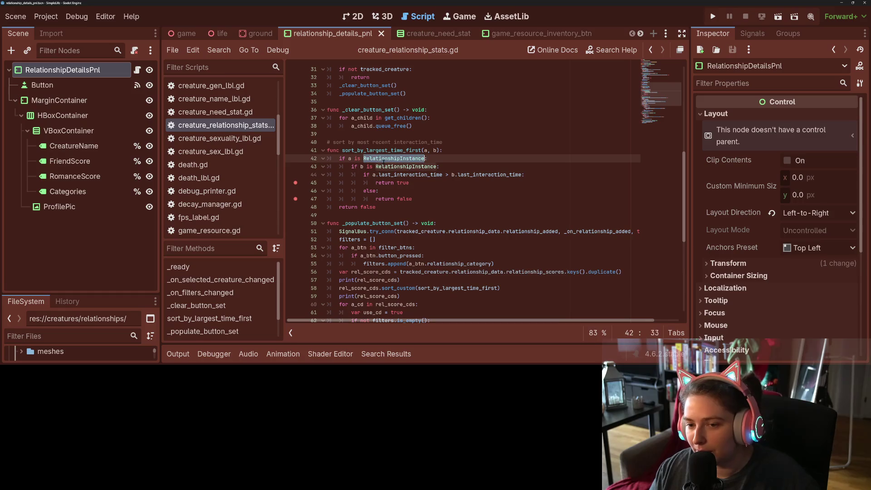
scroll(449, 198, down, 4)
double_click(574, 248)
double_click(459, 191)
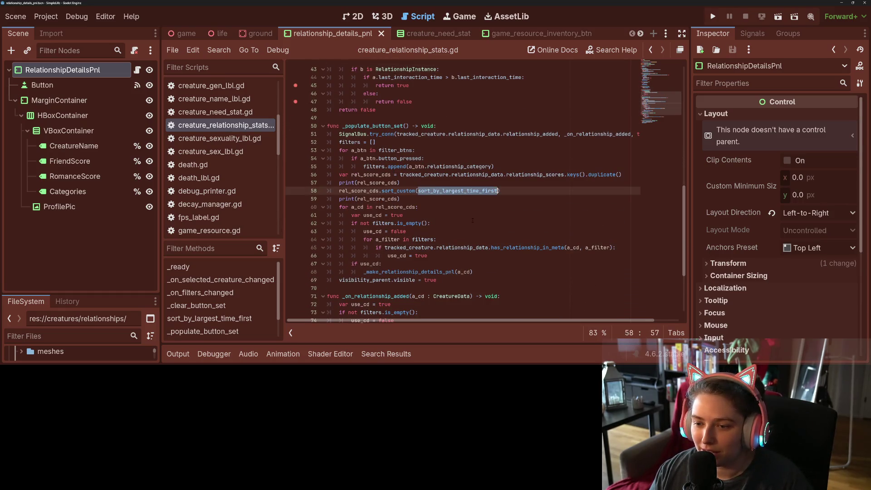
double_click(439, 175)
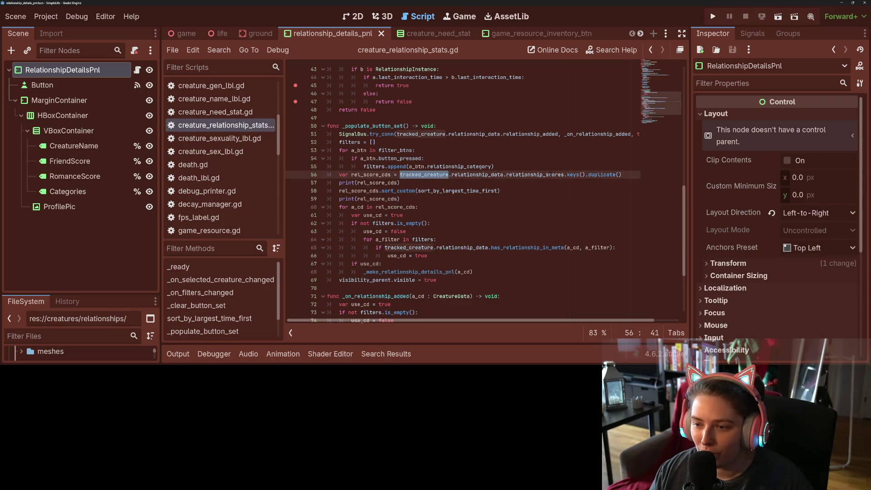
double_click(539, 175)
scroll(541, 175, up, 3)
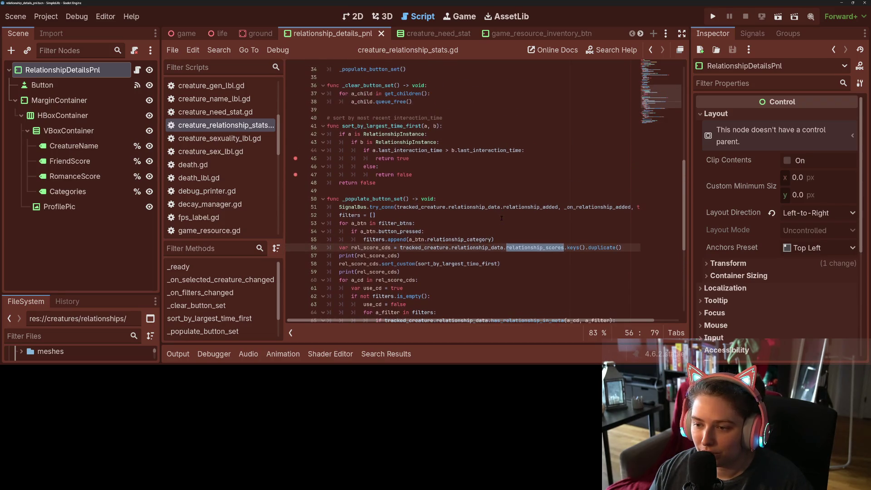
click(498, 247)
double_click(511, 248)
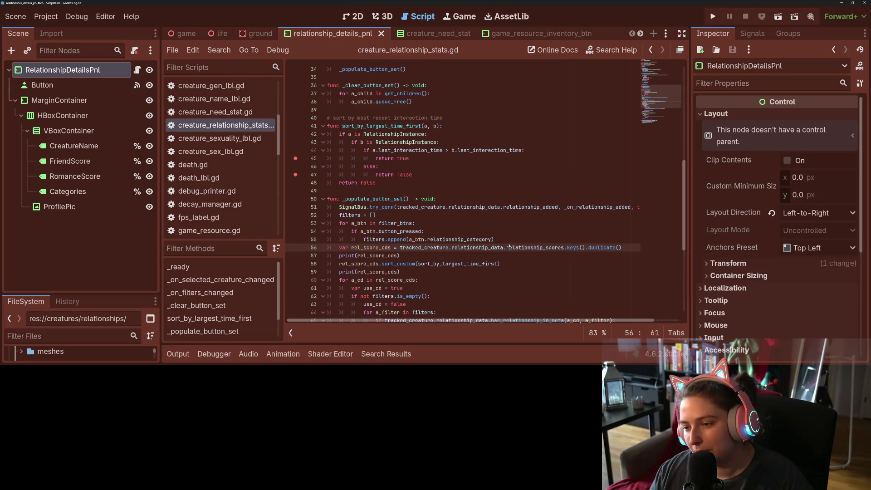
scroll(505, 262, up, 2)
scroll(504, 262, down, 2)
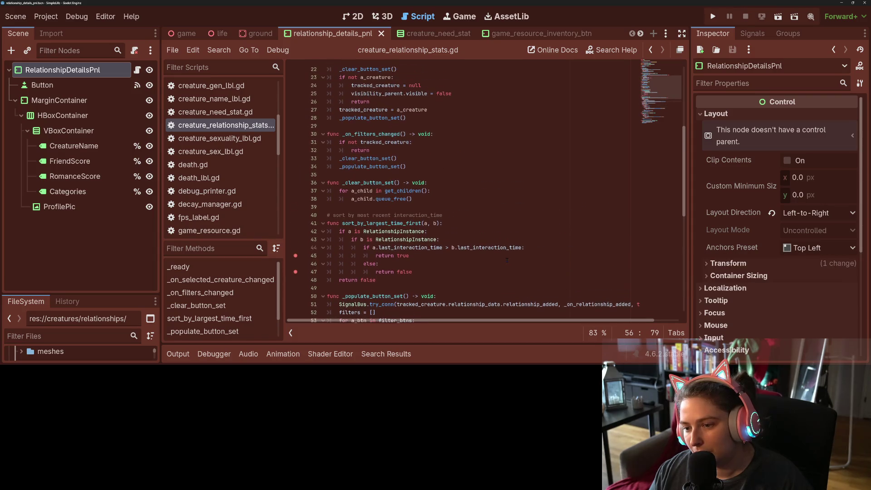
click(553, 277)
key(ctrl+z)
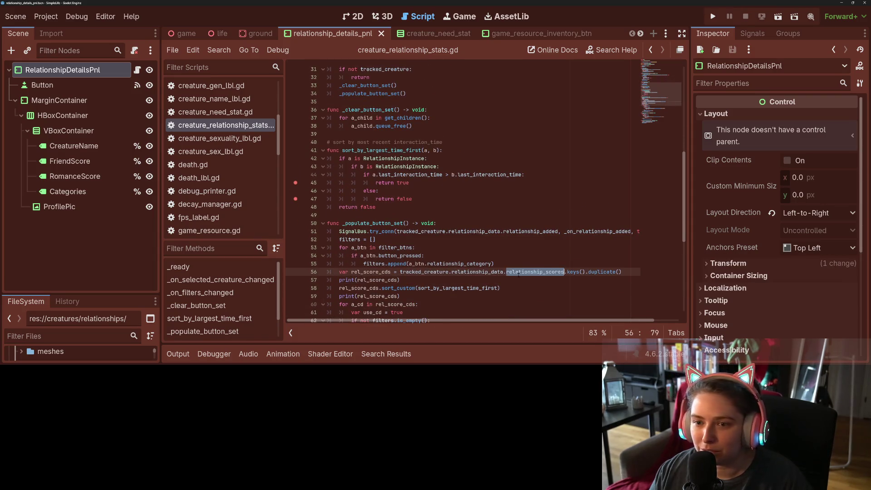
scroll(466, 259, up, 3)
scroll(466, 260, down, 2)
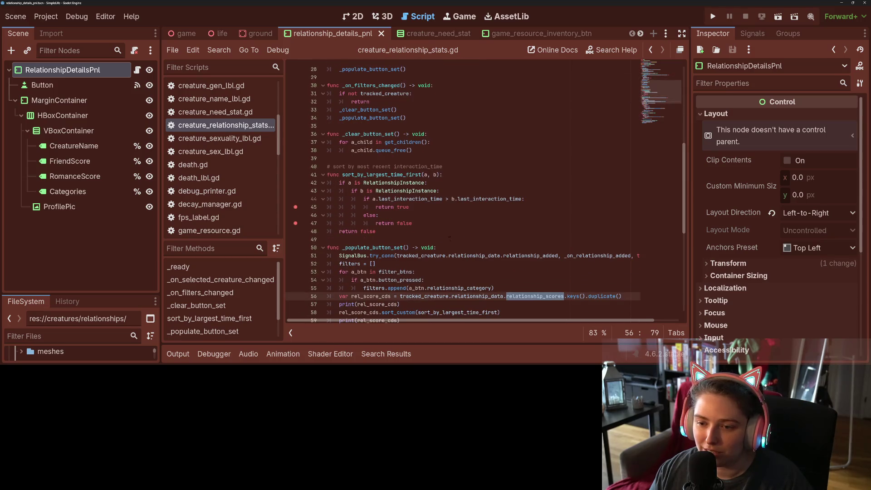
double_click(411, 198)
double_click(380, 182)
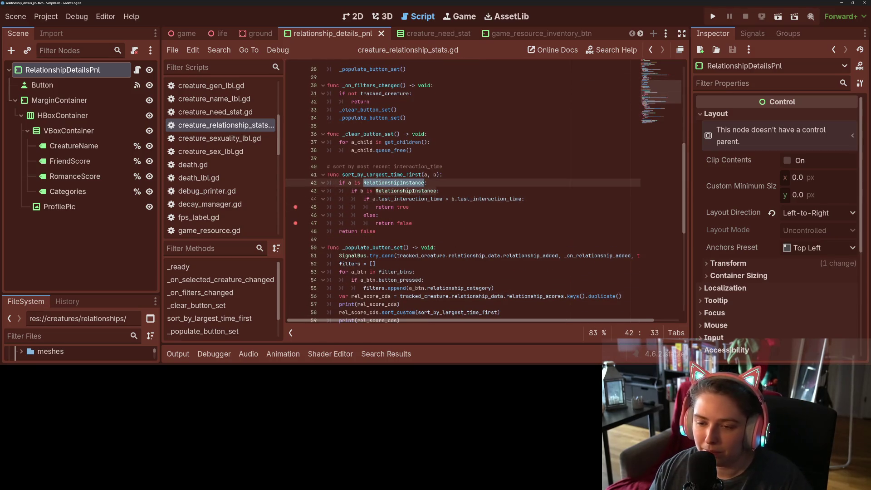
Change the type checks on lines 42 and 43 from RelationshipInstance to CreatureData
text(Creat)
key(Down)
key(Return)
double_click(422, 191)
text(c:)
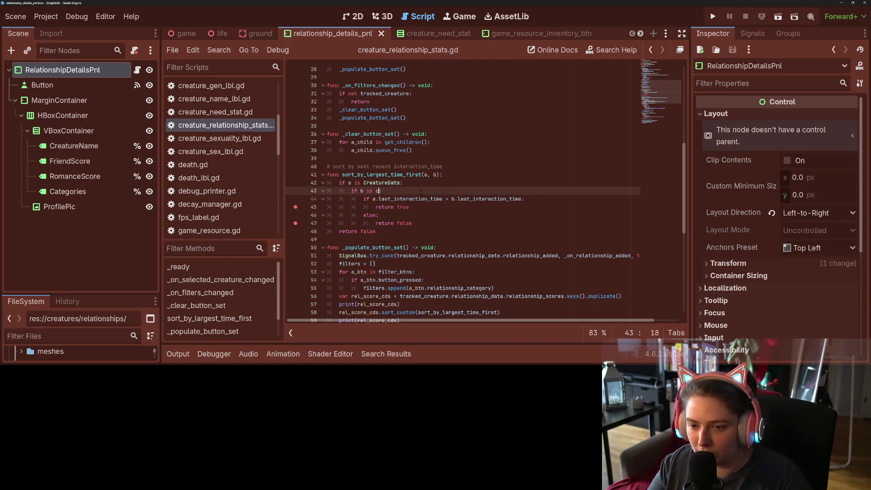
key(Down)
key(Return)
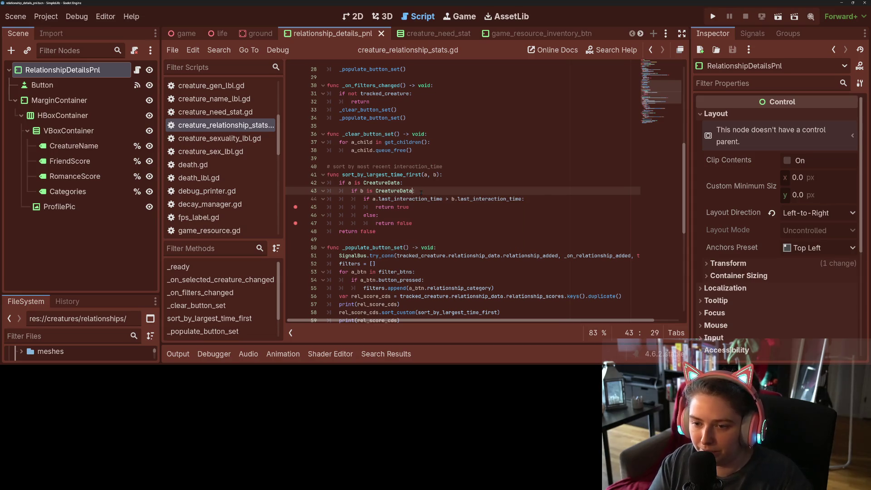
List the members of a on line 44, trying then removing 'relation'
click(378, 199)
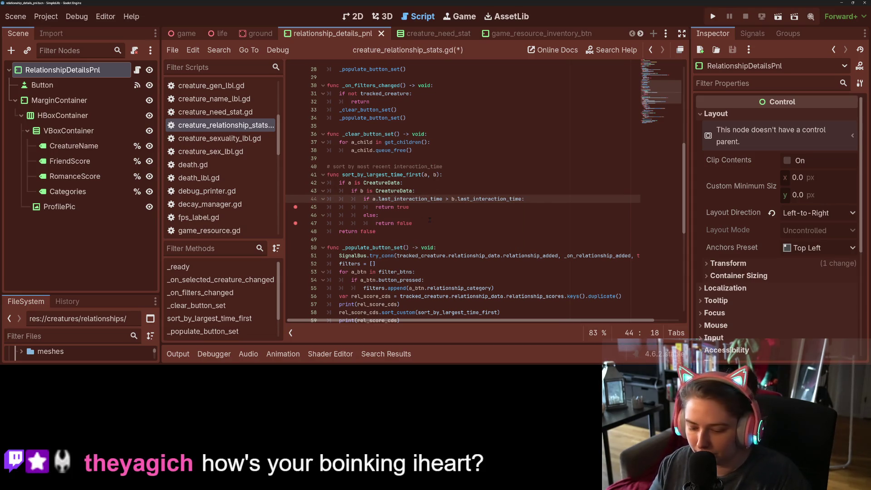
key(ctrl+space)
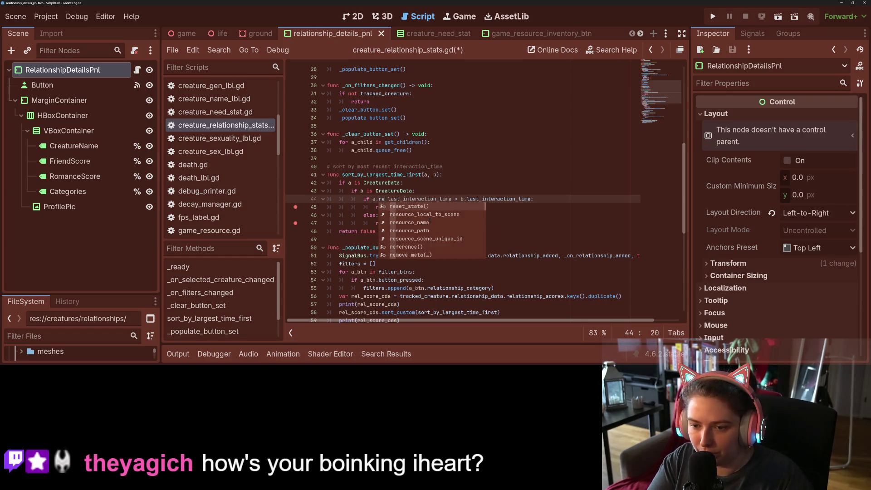
text(relation)
key(BackSpace)
key(BackSpace)
key(BackSpace)
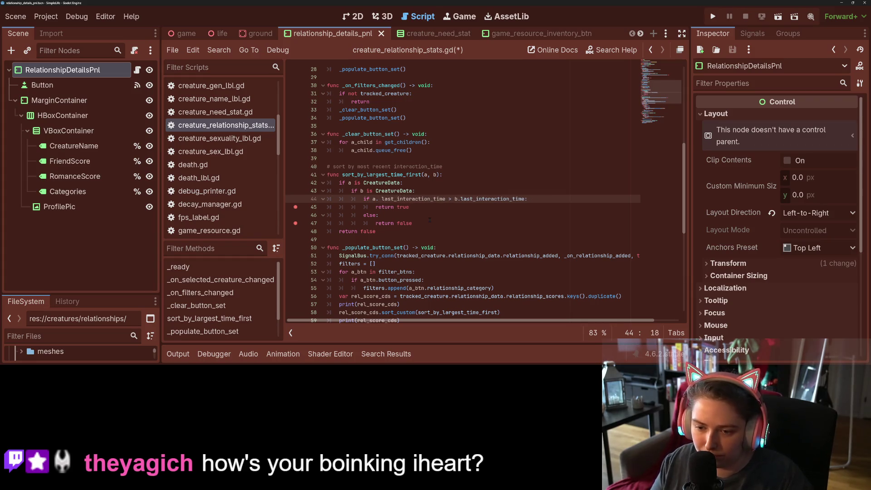
scroll(429, 219, down, 8)
scroll(457, 280, down, 1)
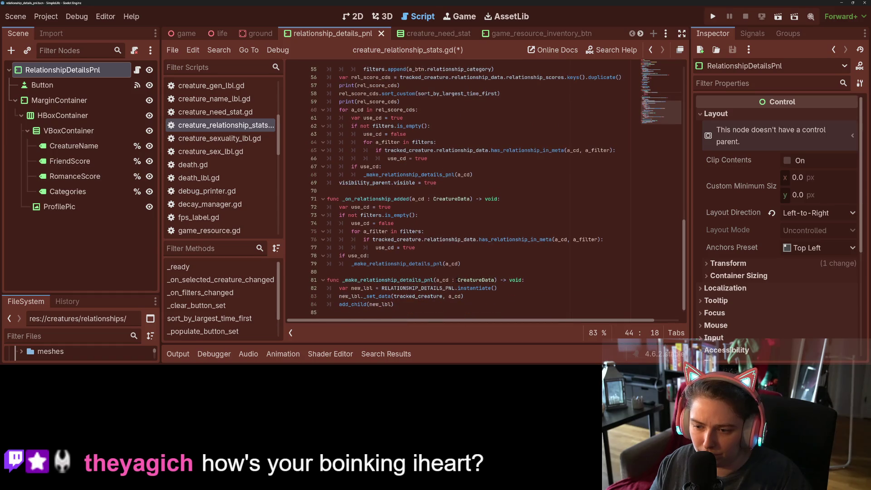
click(466, 240)
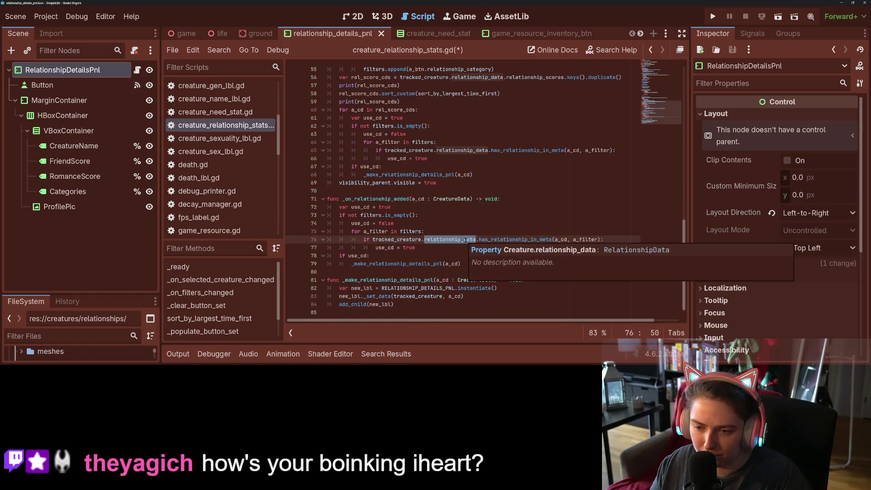
mouse_move(373, 240)
mouse_down()
mouse_move(483, 240)
mouse_move(476, 240)
mouse_up()
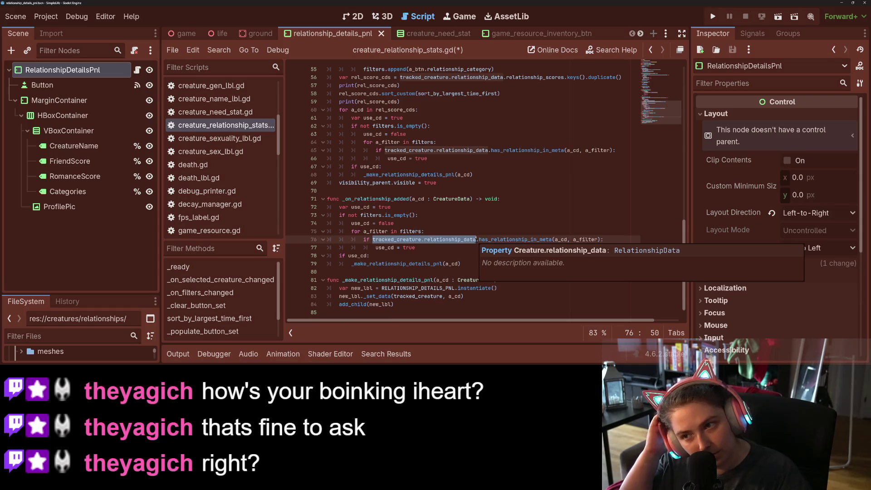
click(477, 240)
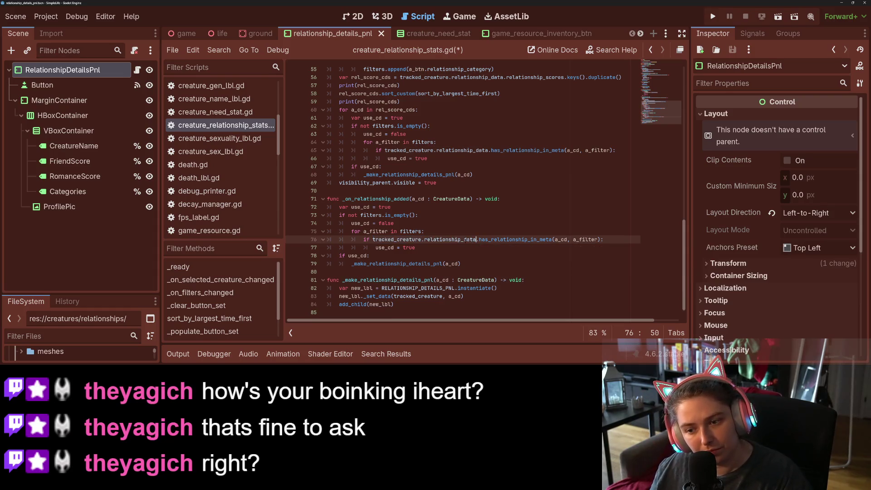
drag(373, 240, 478, 239)
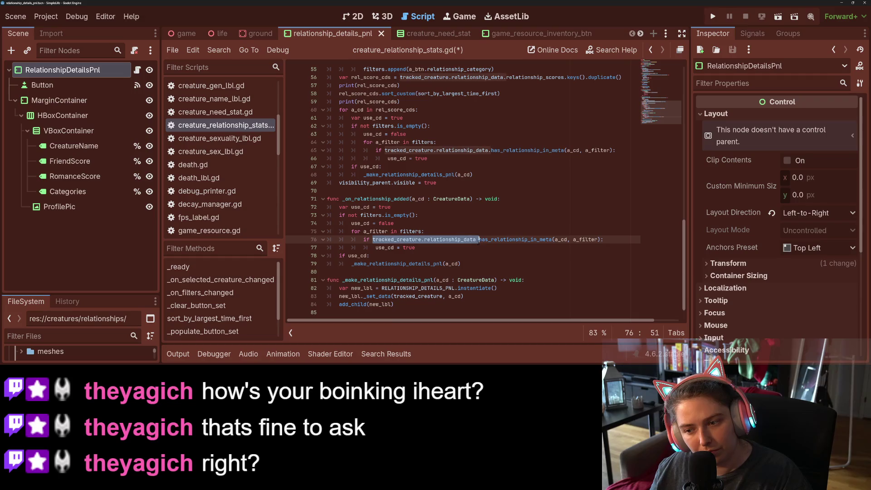
scroll(479, 239, up, 8)
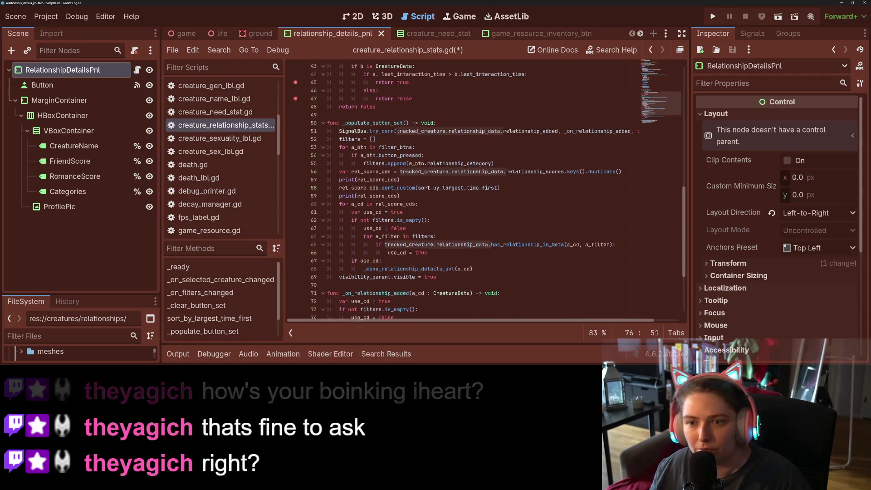
click(398, 192)
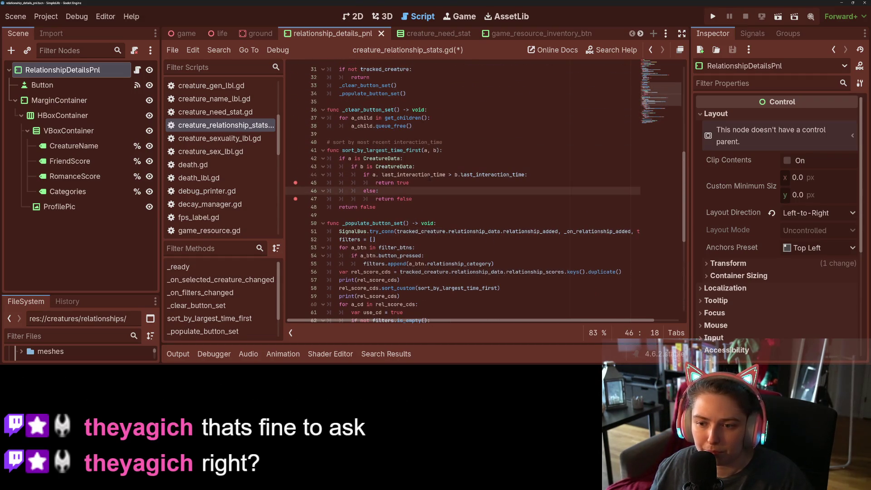
click(421, 168)
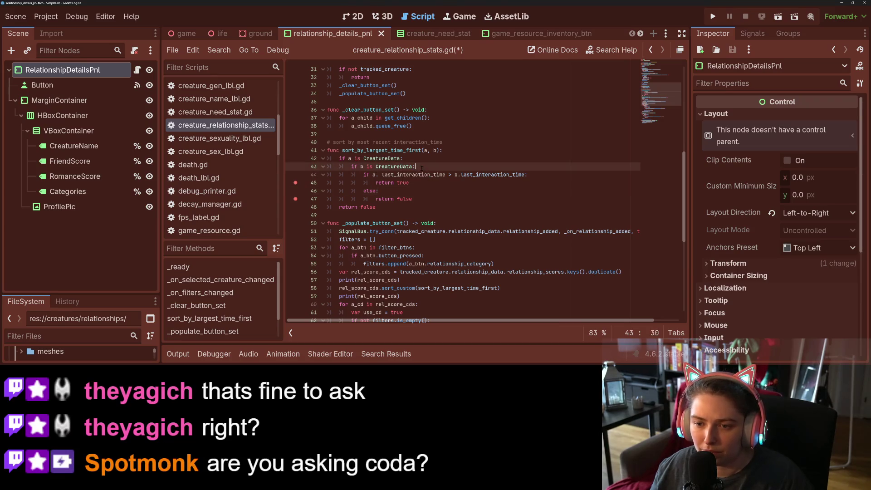
Start the line-44 if condition with tracked_creature.relationship_data.g and browse its method suggestions
click(371, 175)
key(Return)
key(Return)
key(Up)
key(Up)
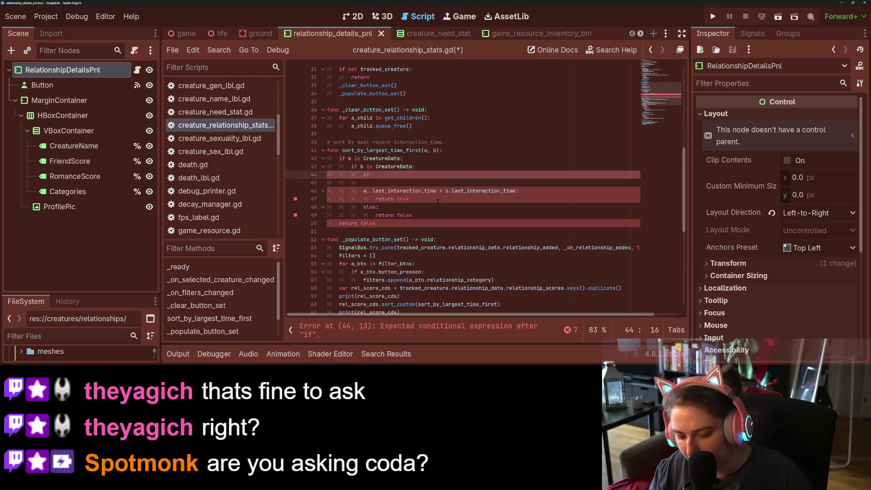
text(tracked_creature.relationship_data.)
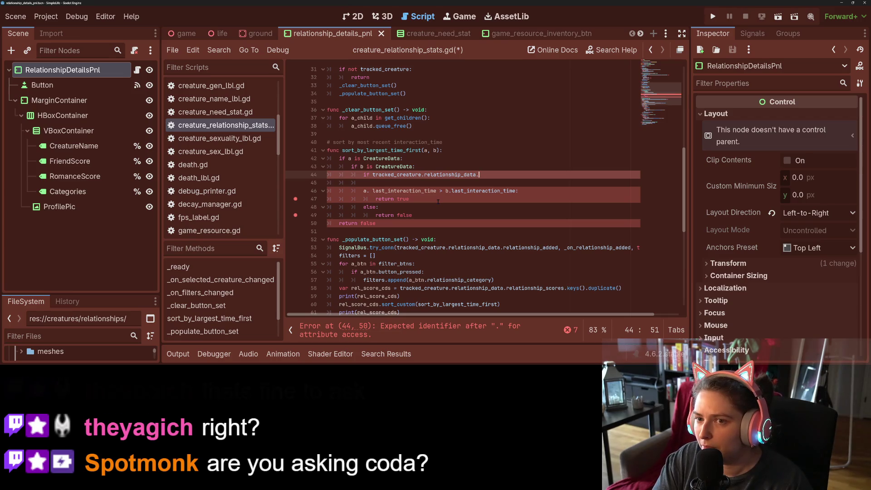
text(g)
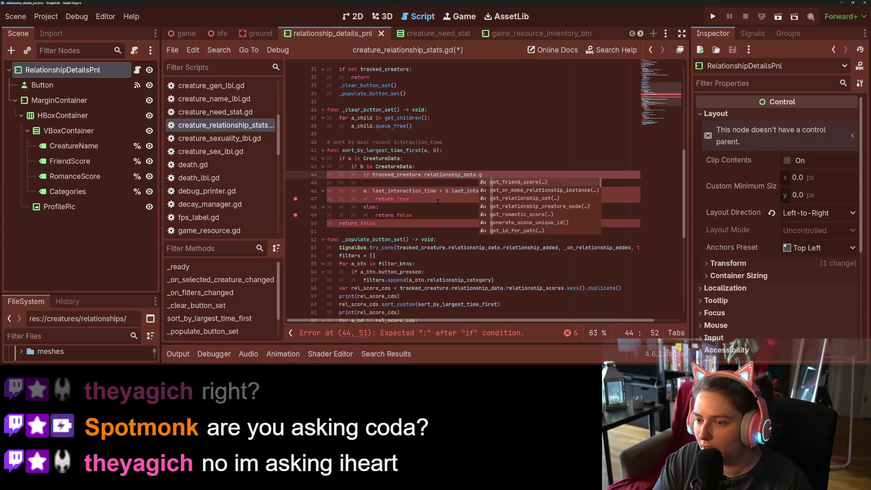
key(Down)
key(Down)
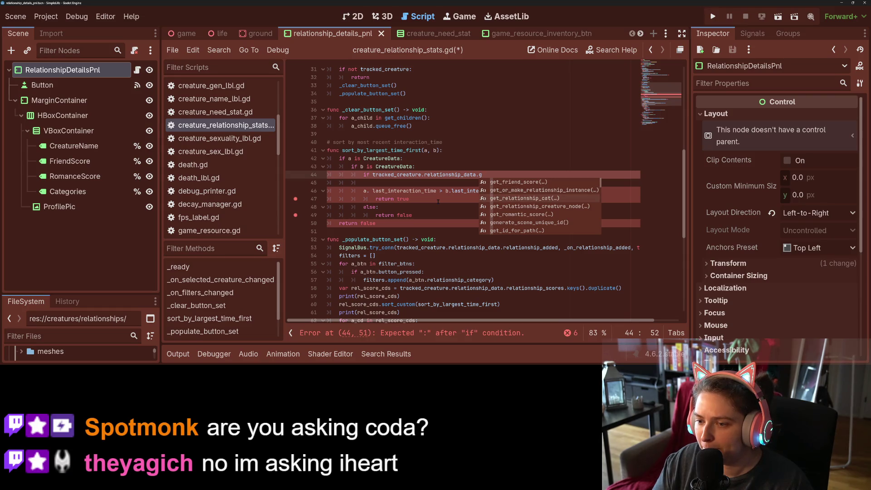
key(Down)
key(Down)
key(Down)
key(Down)
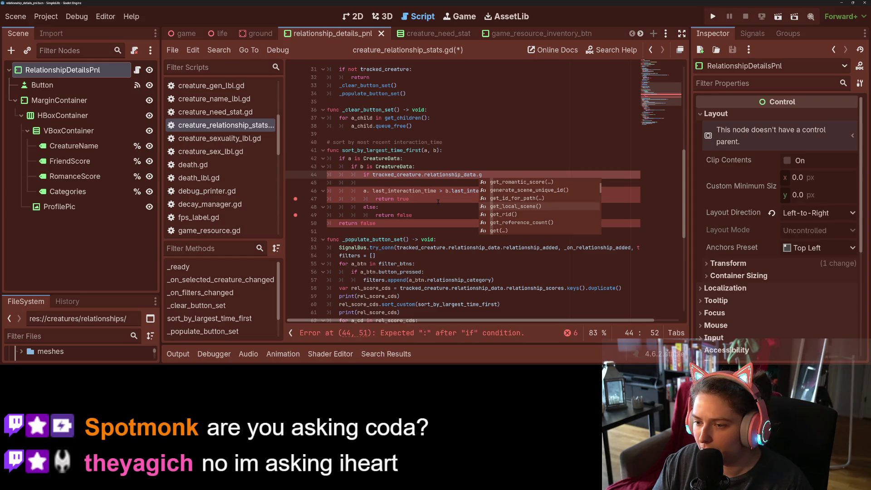
Check last_interaction_time in relationship_instance.gd, then bring up relationship_data.gd
click(432, 202)
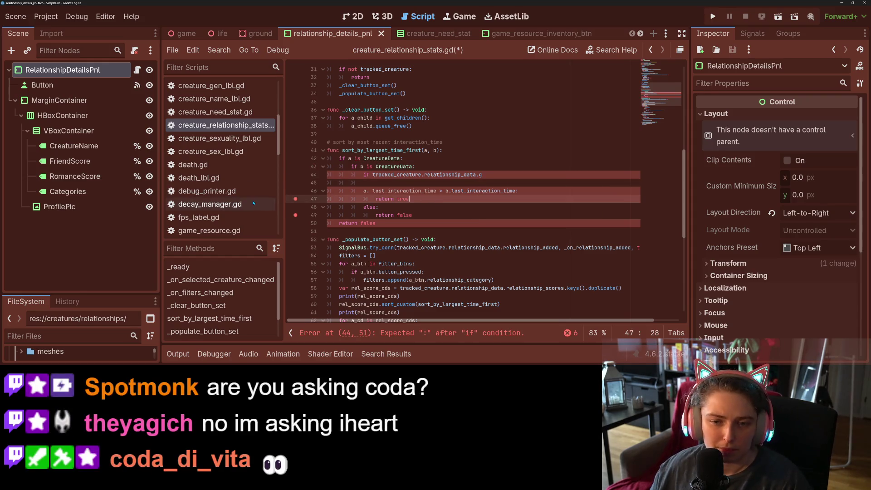
scroll(218, 204, down, 3)
scroll(218, 204, up, 3)
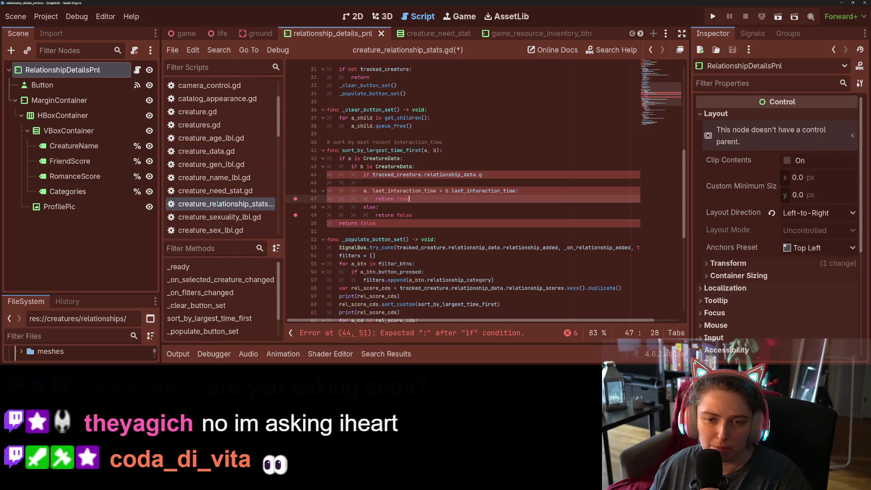
scroll(220, 195, up, 3)
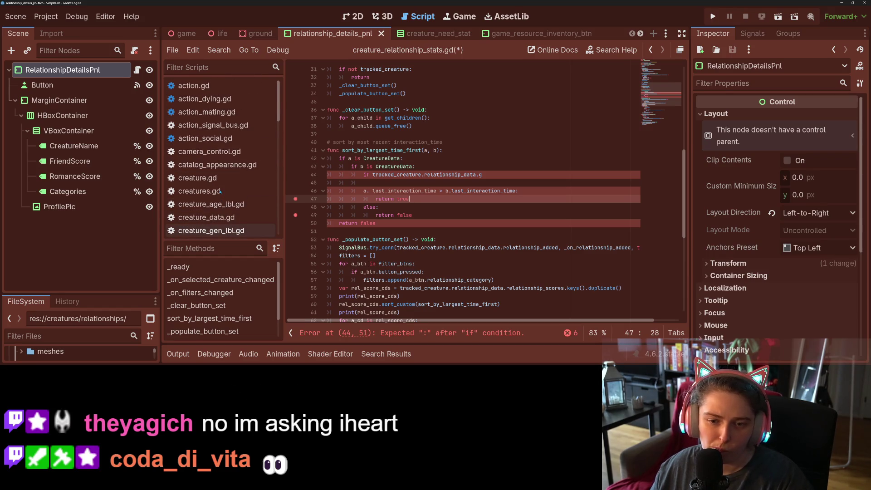
scroll(220, 191, down, 2)
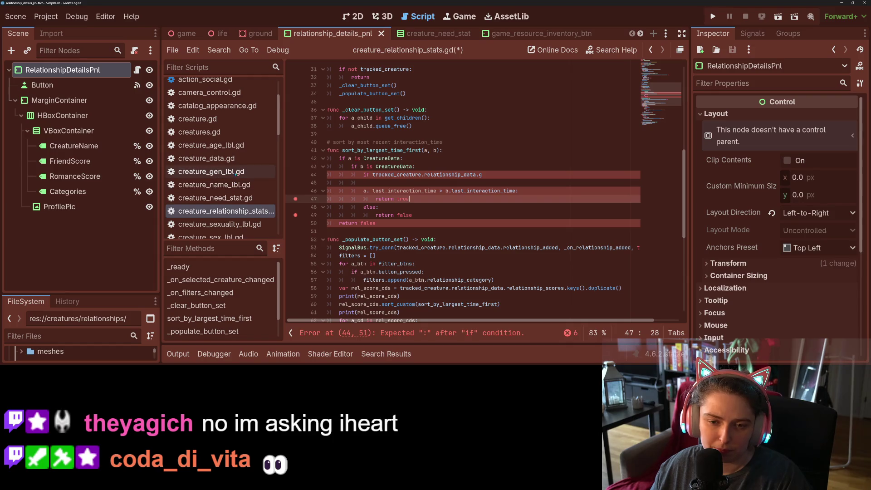
scroll(238, 182, down, 2)
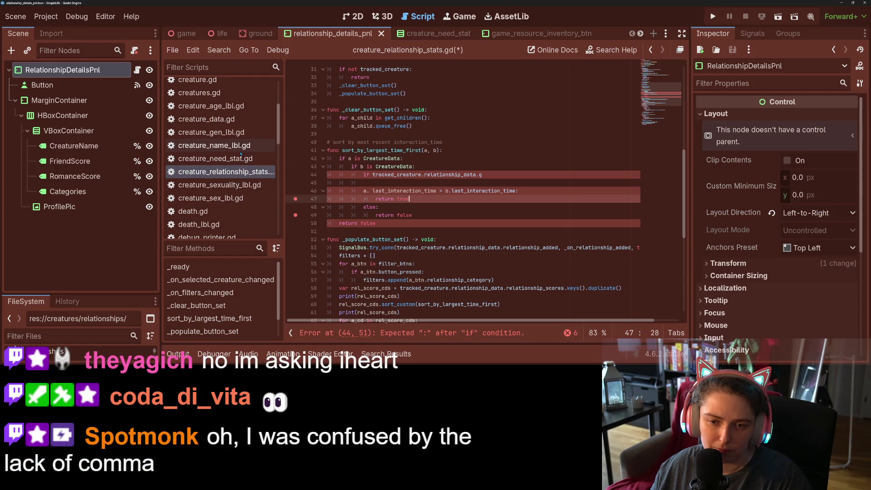
scroll(236, 209, down, 5)
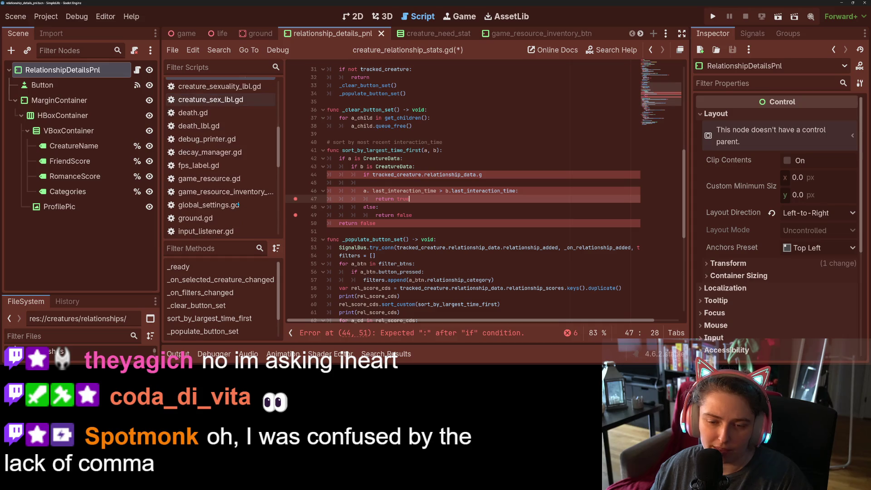
scroll(234, 209, down, 5)
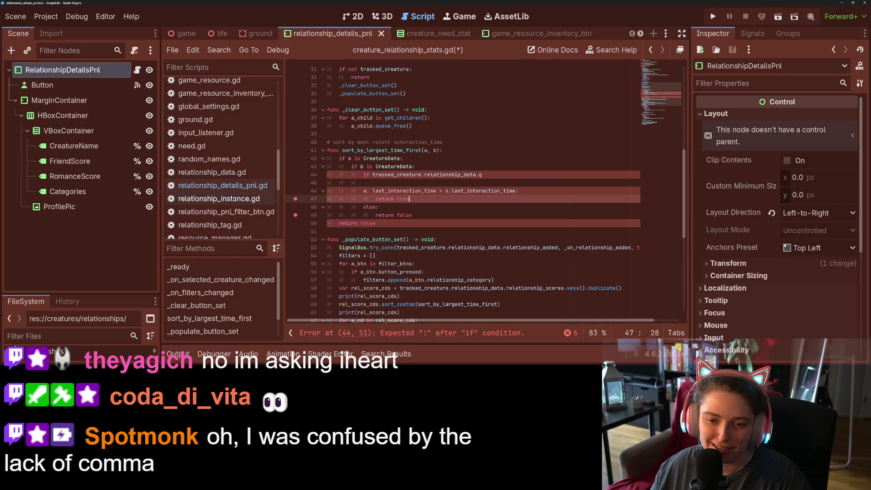
click(219, 198)
scroll(258, 195, down, 1)
click(247, 156)
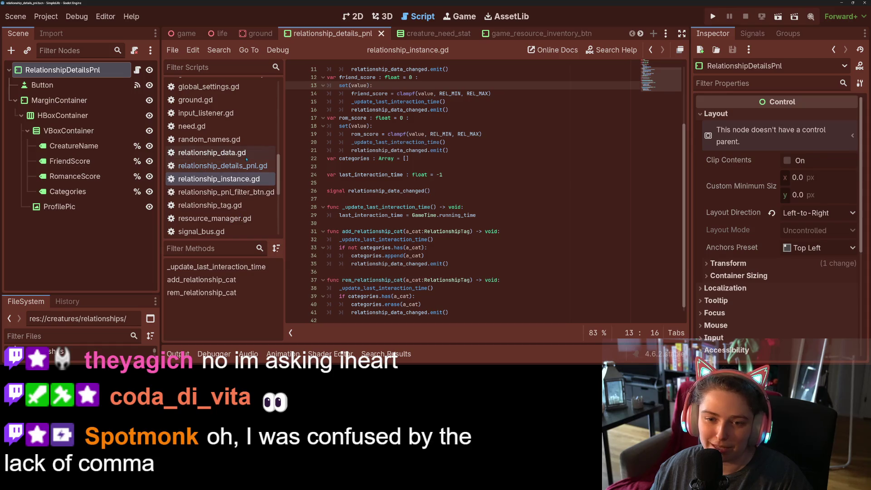
Add a get_relationship_last_interaction(a_cd: CreatureData) -> float header at the end of relationship_data.gd
scroll(395, 318, down, 1)
click(327, 306)
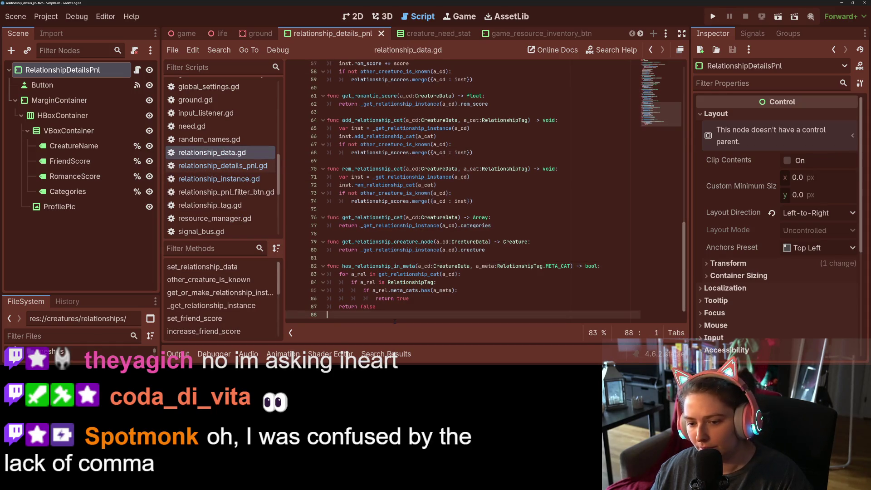
key(Up)
key(Up)
key(Up)
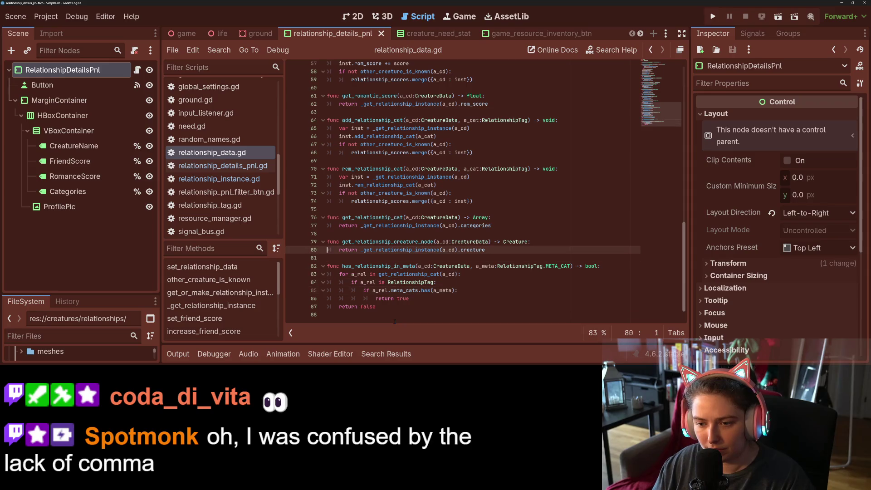
key(Down)
key(Return)
key(Return)
key(Up)
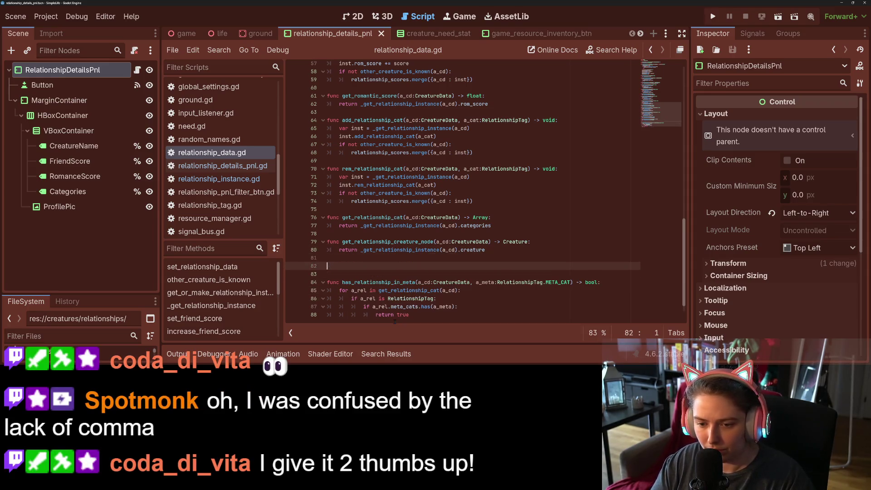
text(func get)
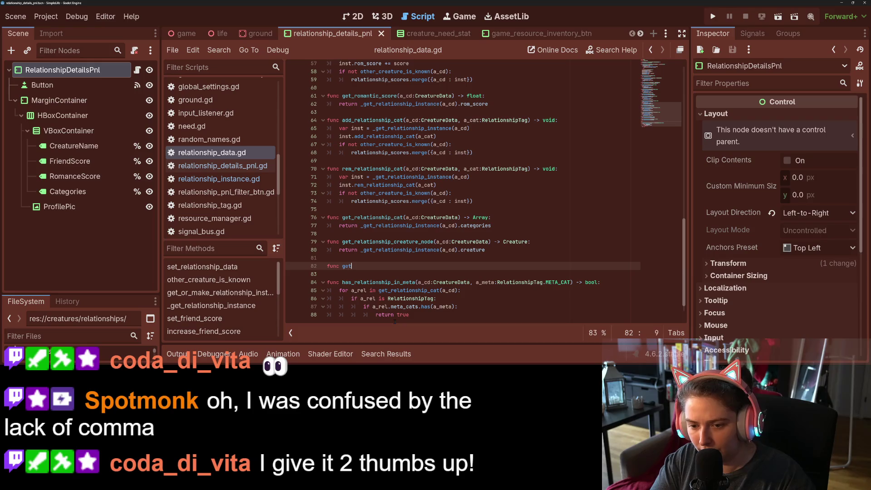
text(_relationship)
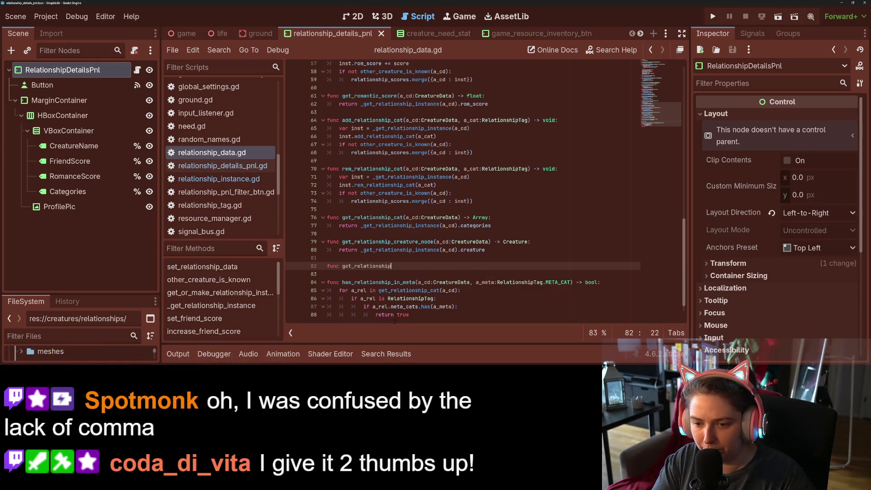
text(_last_interaction(a_cd)
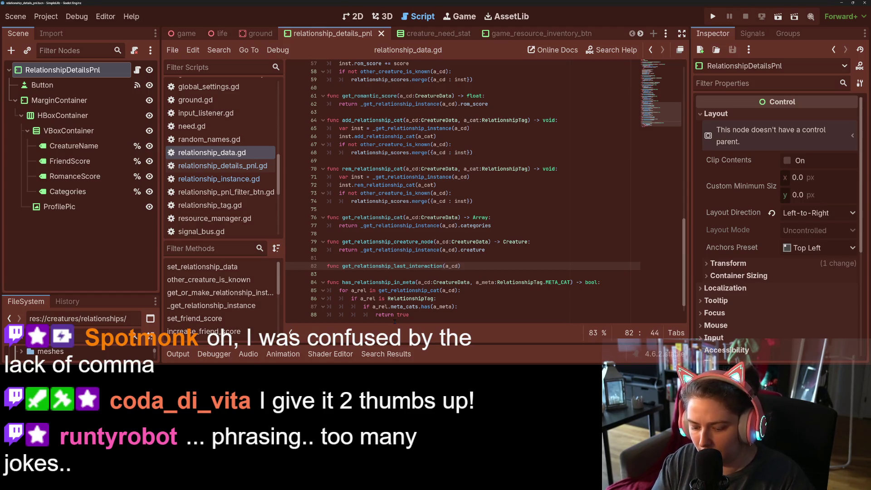
text(reature)
key(Return)
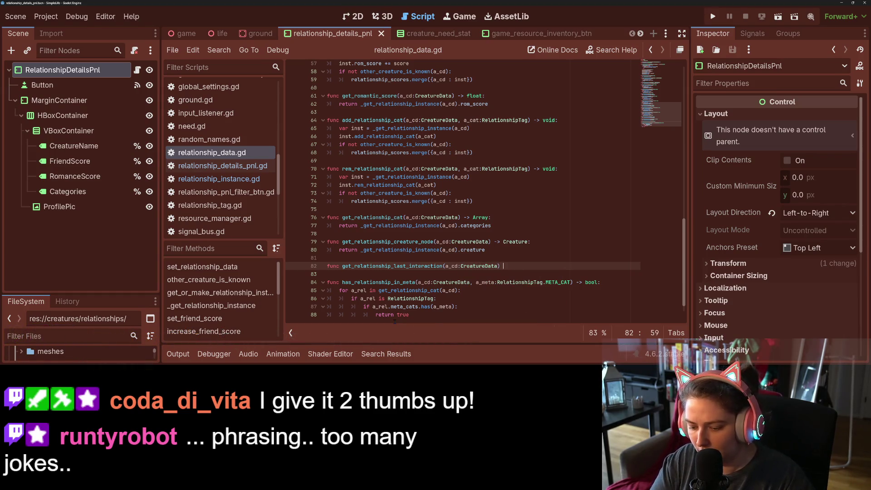
text(-> float:)
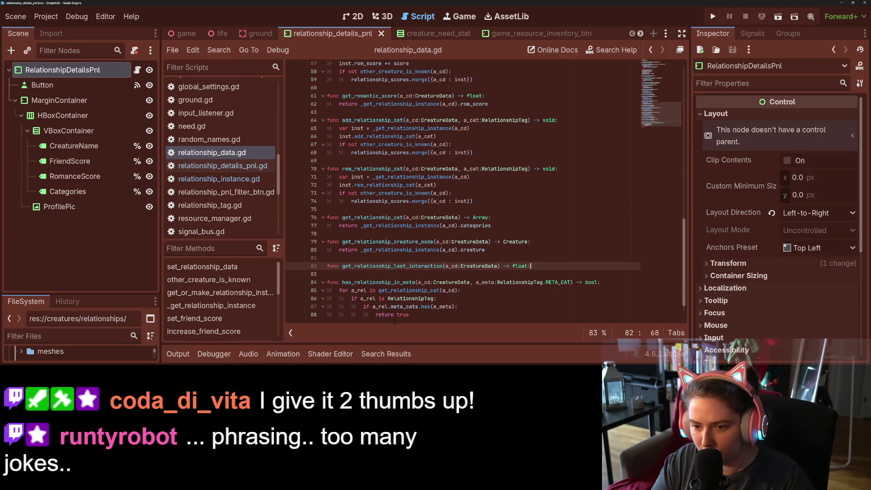
key(Return)
Make it return _get_relationship_instance(a_cd).last_interaction_time and save the script
drag(339, 256, 486, 256)
key(ctrl+c)
click(468, 280)
key(ctrl+v)
double_click(476, 281)
text(in)
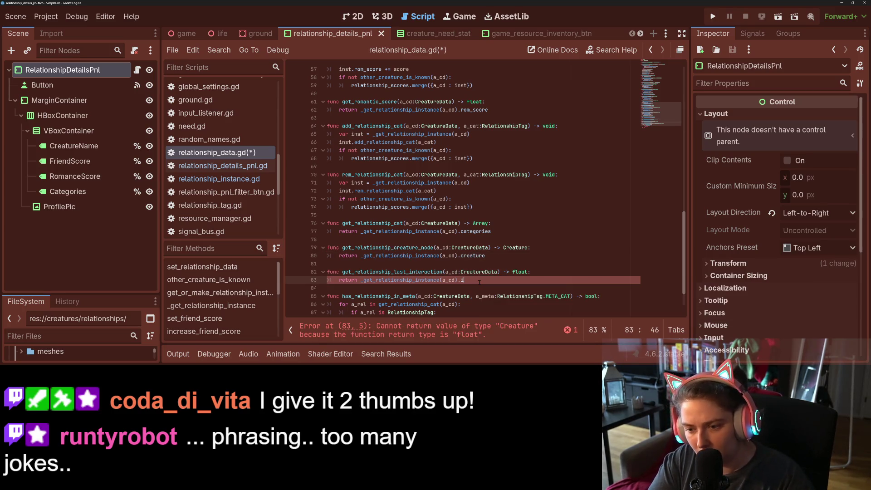
key(Down)
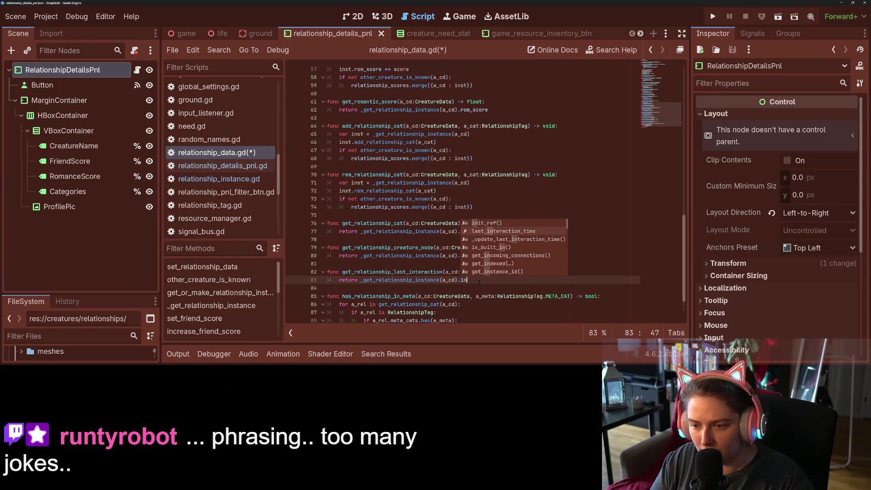
key(Return)
double_click(416, 272)
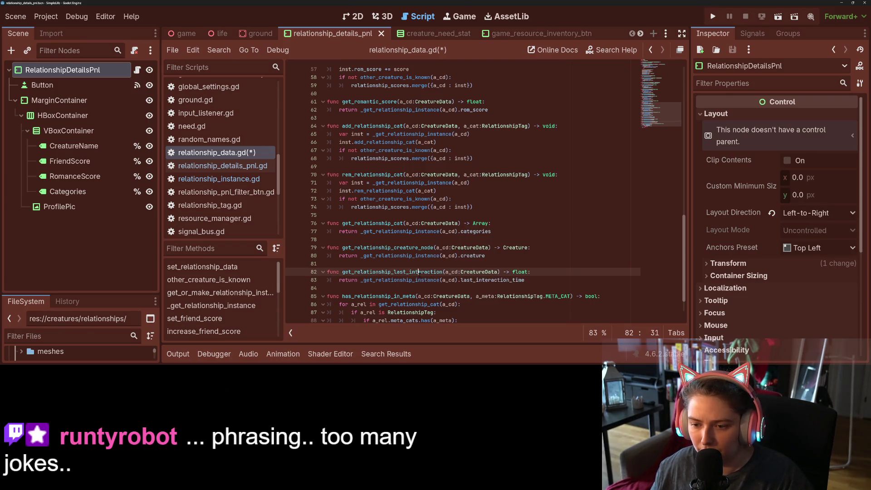
key(ctrl+s)
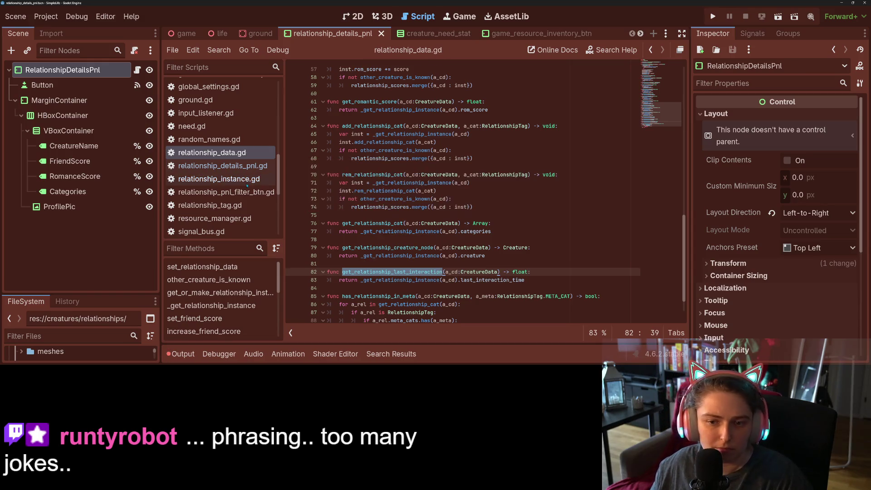
click(238, 180)
scroll(238, 180, up, 10)
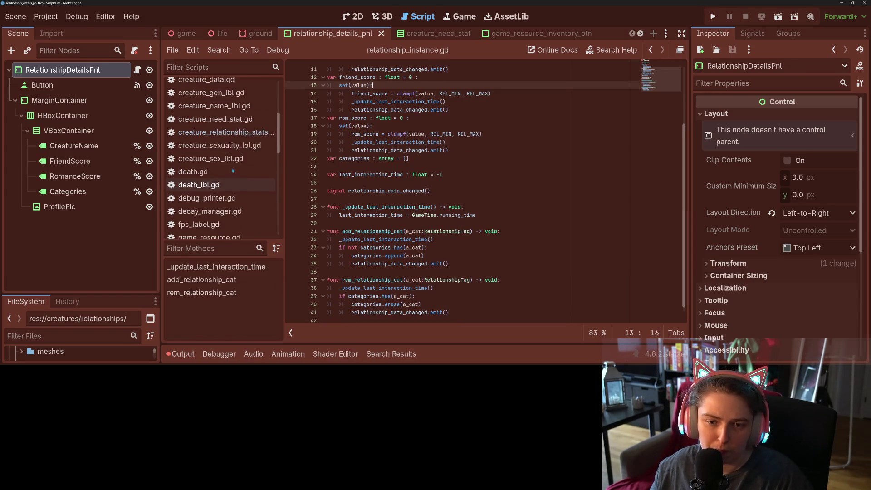
click(226, 172)
Write the condition get_relationship_last_interaction(a) > get_relationship_last_interaction(b), wrapped onto two lines
click(441, 191)
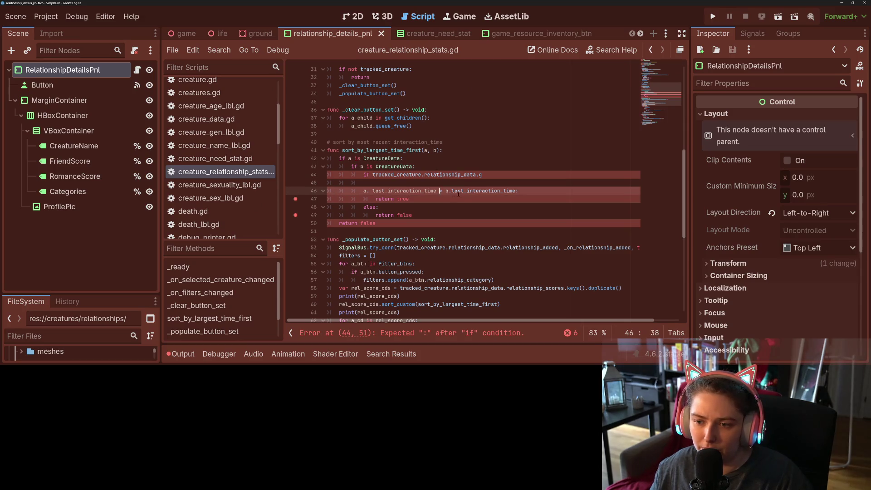
key(Left)
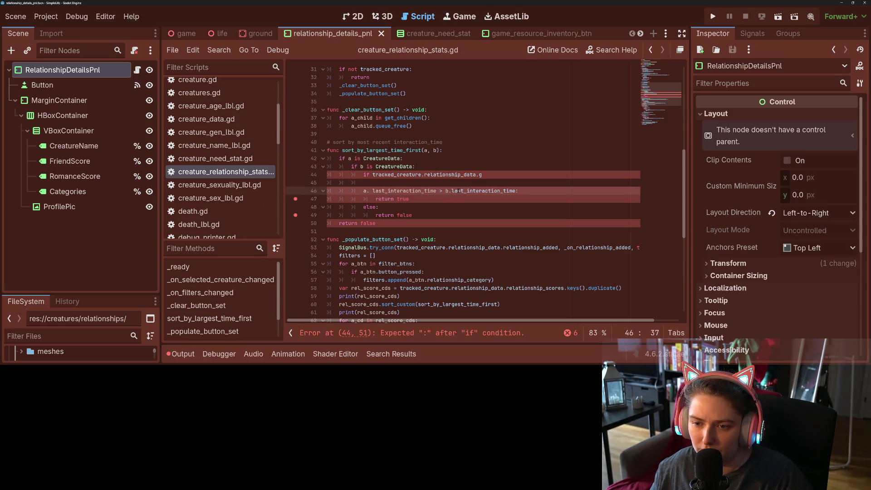
click(488, 174)
text(et_relationship_last_interaction)
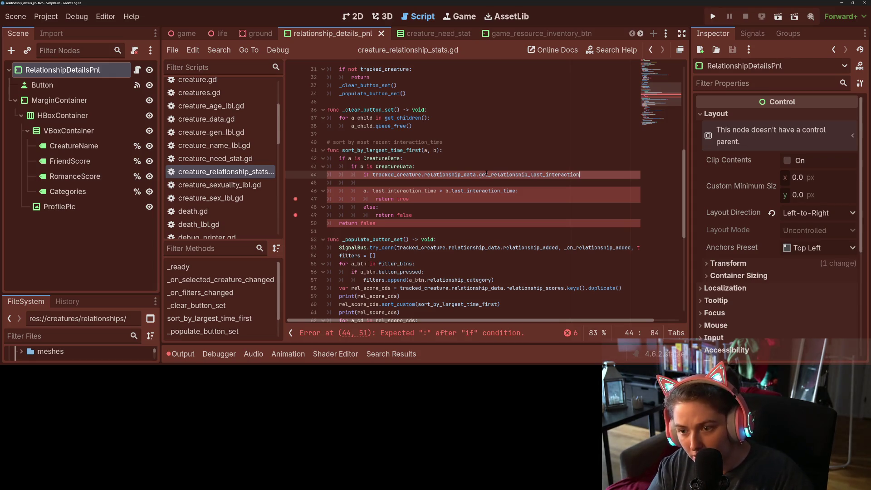
text((a)
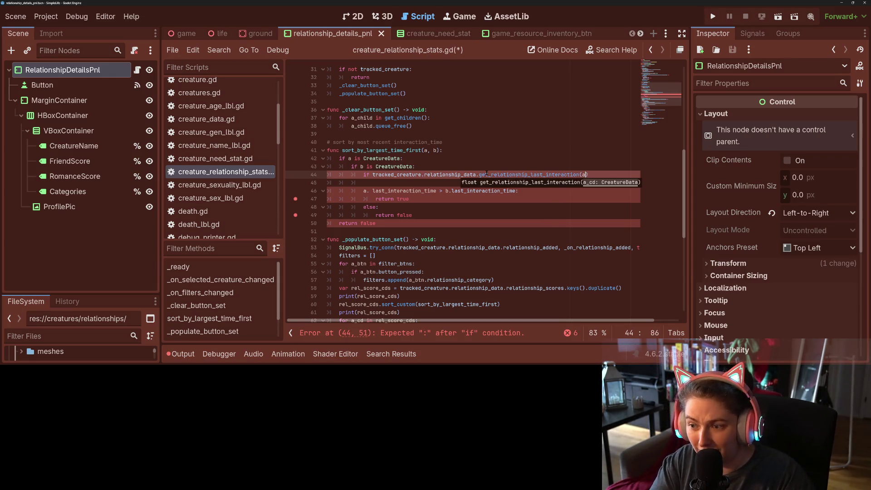
text() >)
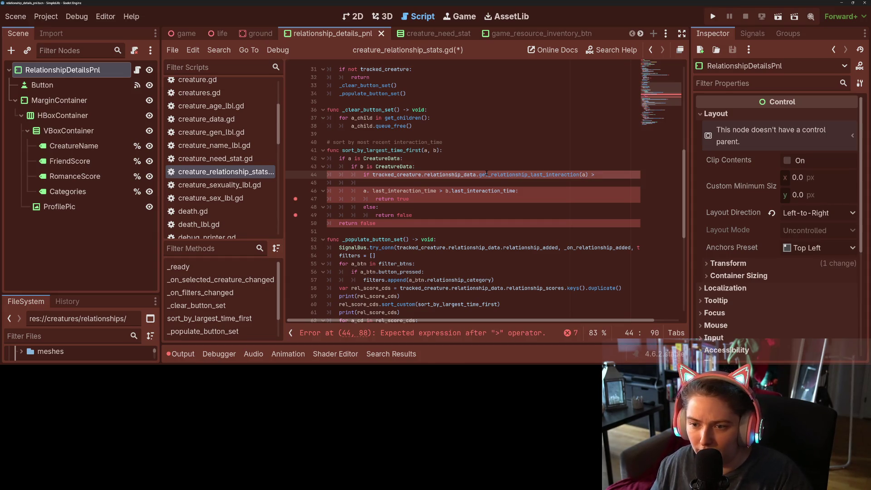
drag(547, 175, 586, 175)
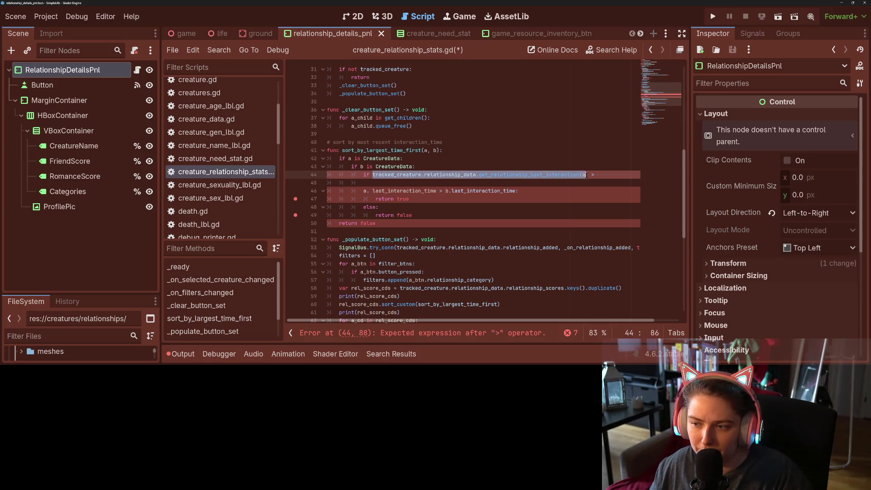
click(607, 178)
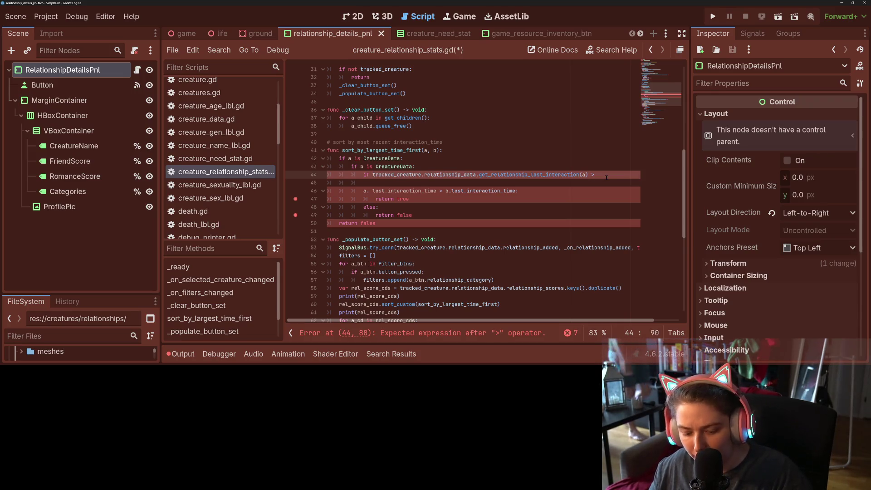
key(ctrl+v)
key(Left)
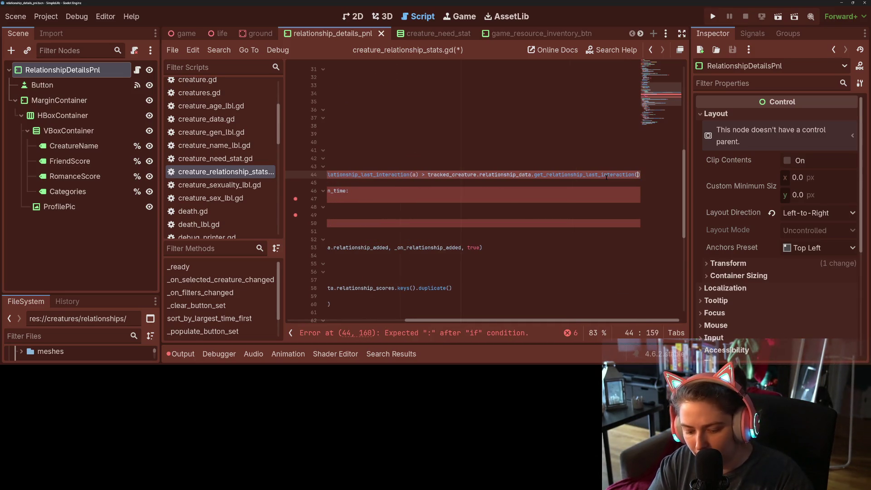
key(BackSpace)
text(b)
click(413, 175)
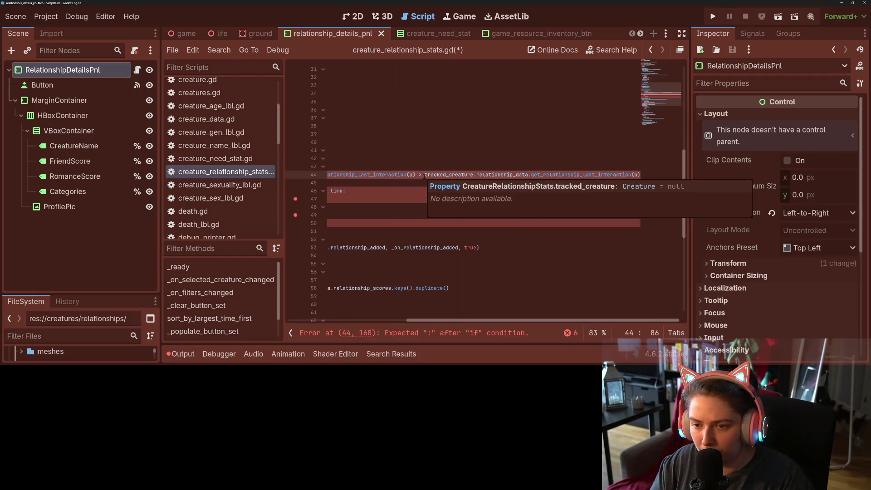
key(Return)
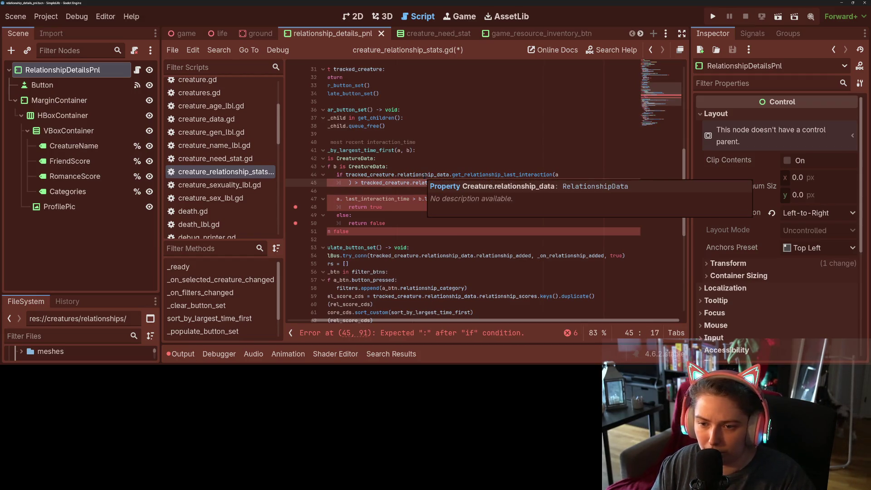
click(423, 175)
Delete the old last_interaction_time comparison lines and run the project to test sorting
click(398, 193)
click(593, 183)
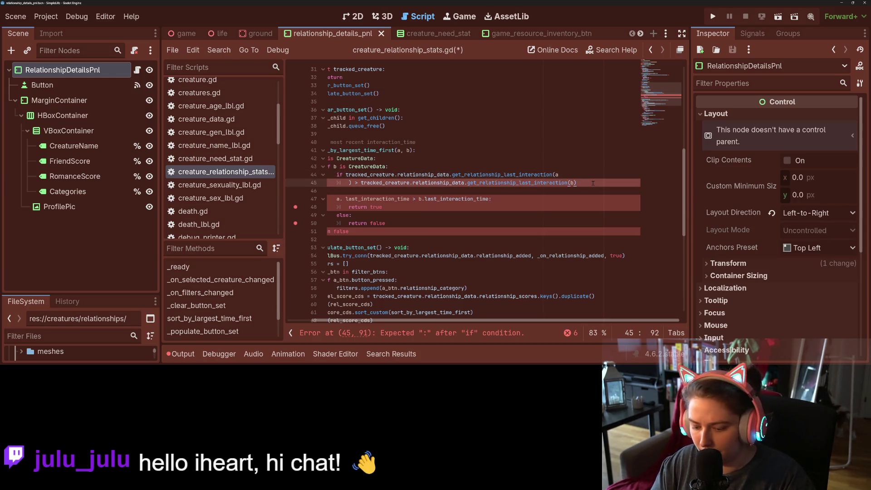
text(:)
key(Down)
drag(522, 200, 304, 193)
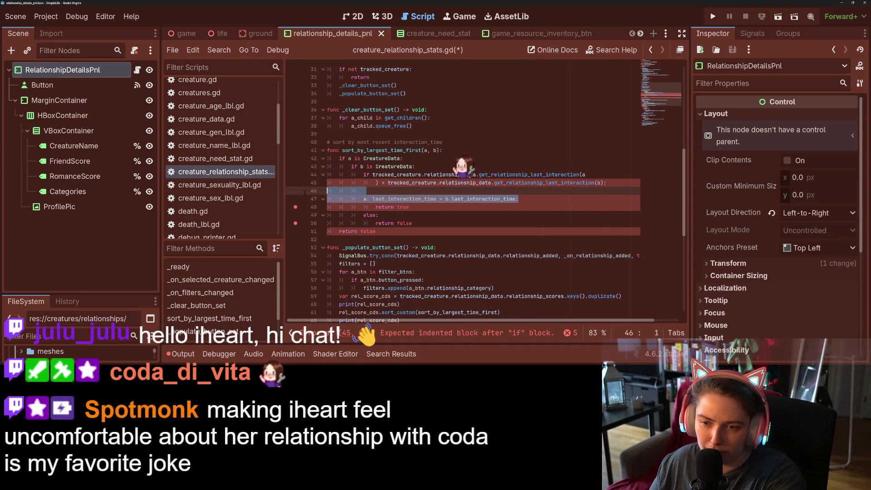
key(Delete)
key(Delete)
key(Home)
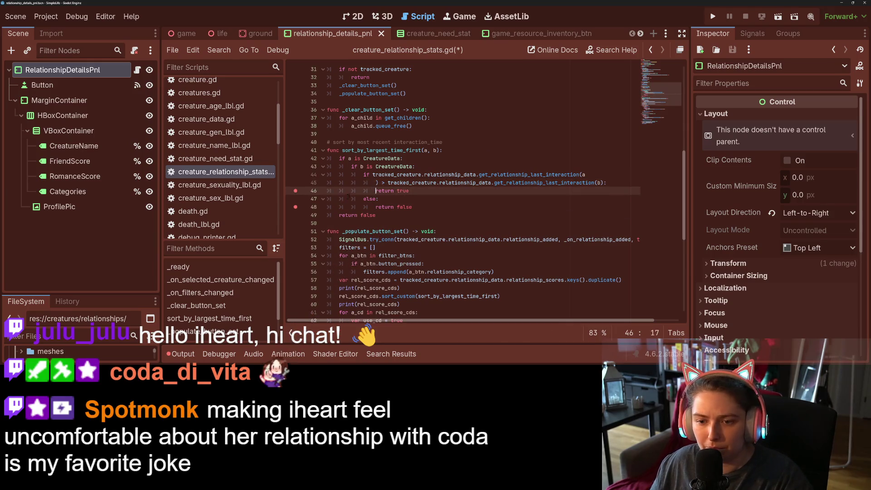
click(351, 207)
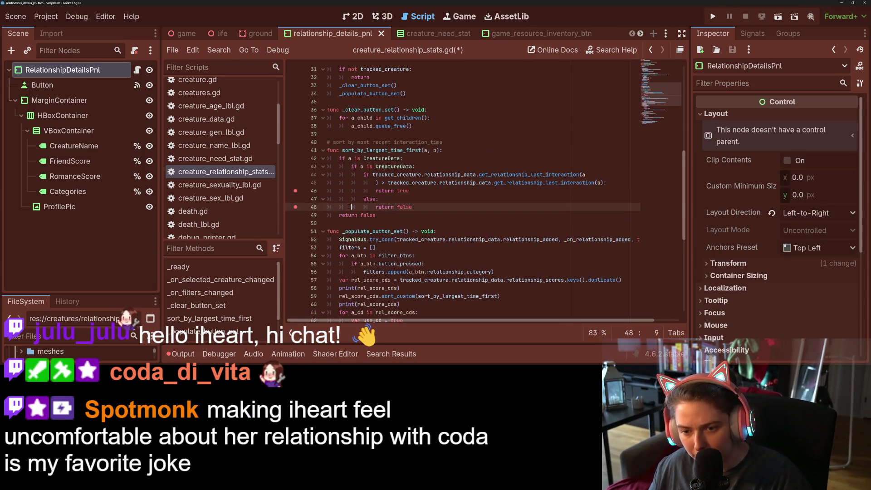
click(713, 16)
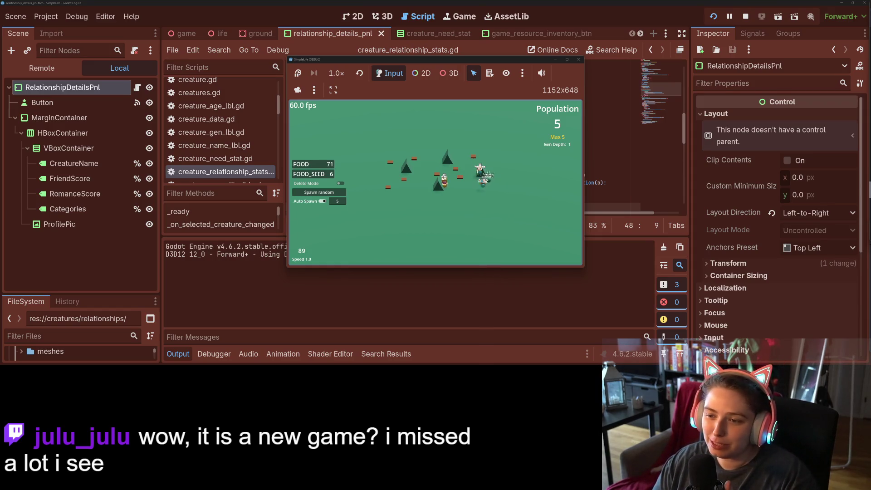
Remove the line-46 breakpoint, resume the game with F12, and show the Output log
scroll(482, 190, up, 5)
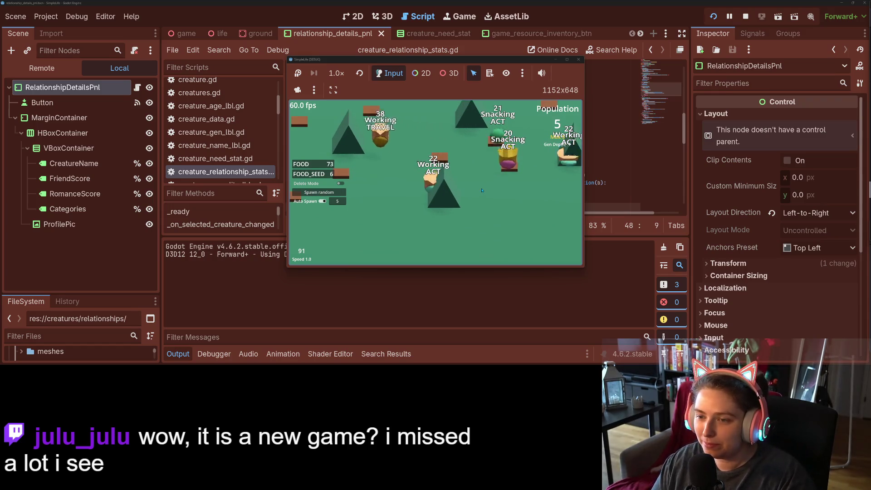
scroll(482, 190, down, 2)
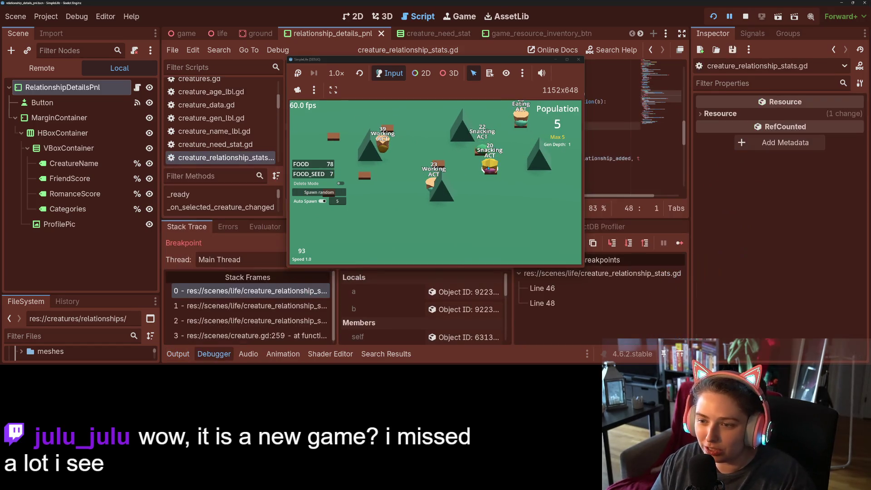
click(616, 158)
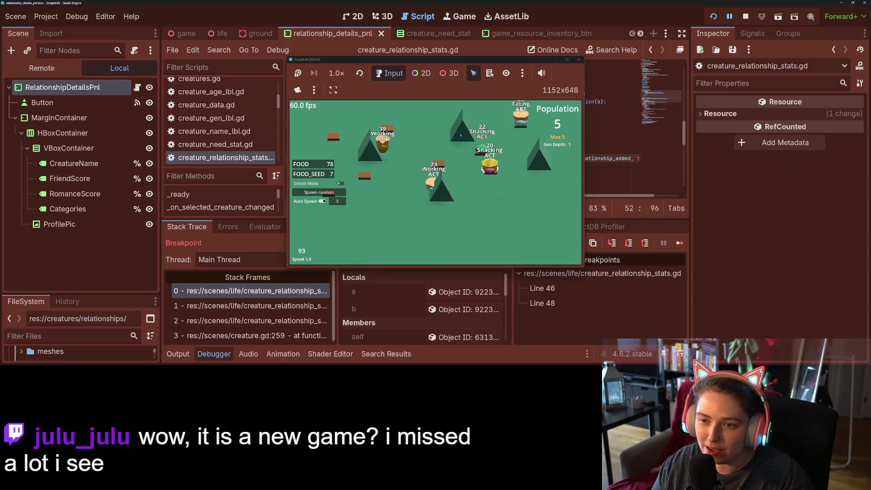
mouse_move(410, 63)
mouse_down()
mouse_move(591, 135)
mouse_move(702, 222)
mouse_up()
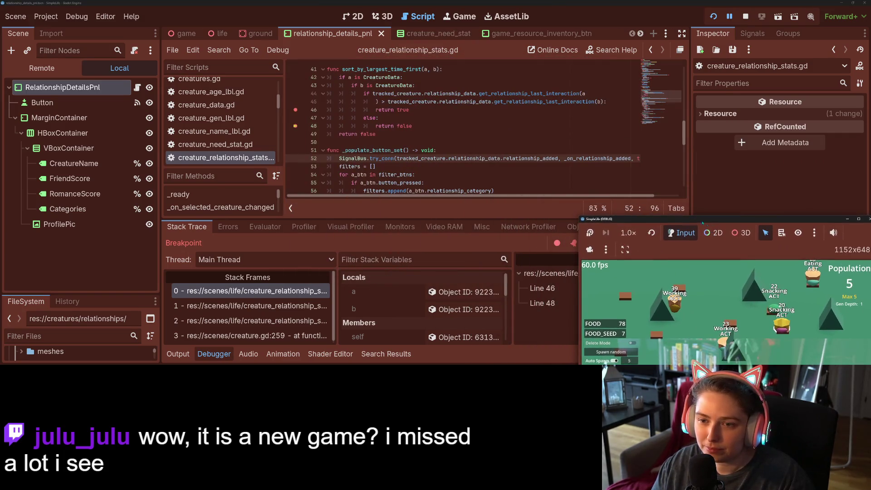
click(295, 110)
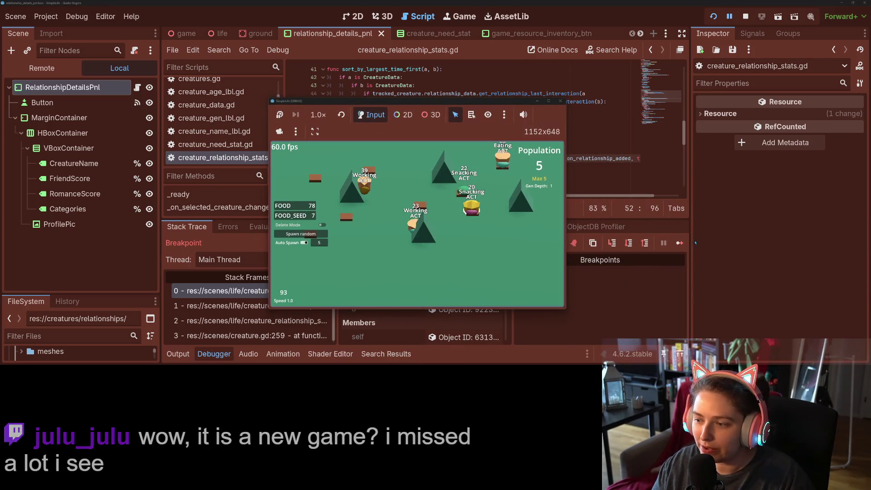
key(F12)
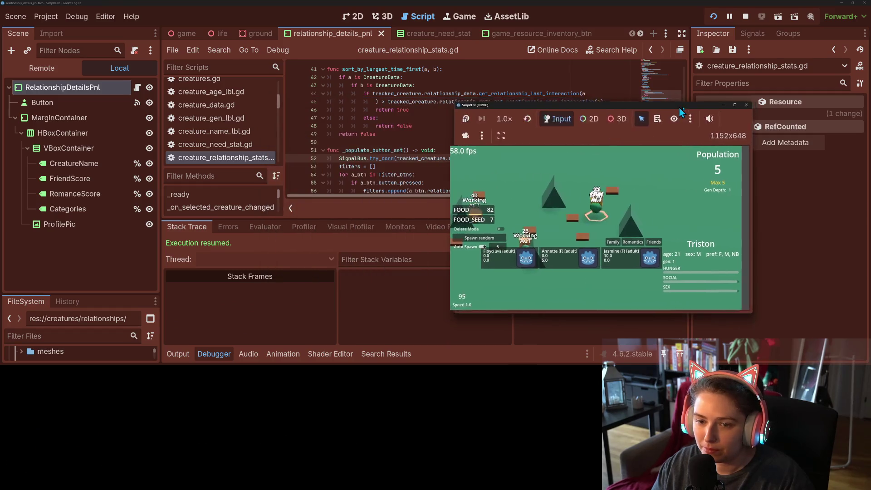
click(178, 354)
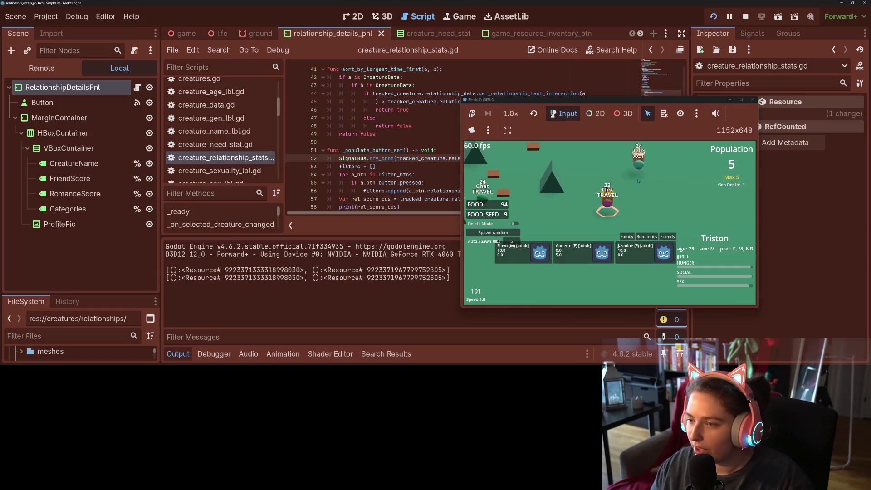
Run the simulation briefly at 4x speed, then resize the game window to 1692x952
click(592, 220)
key(4)
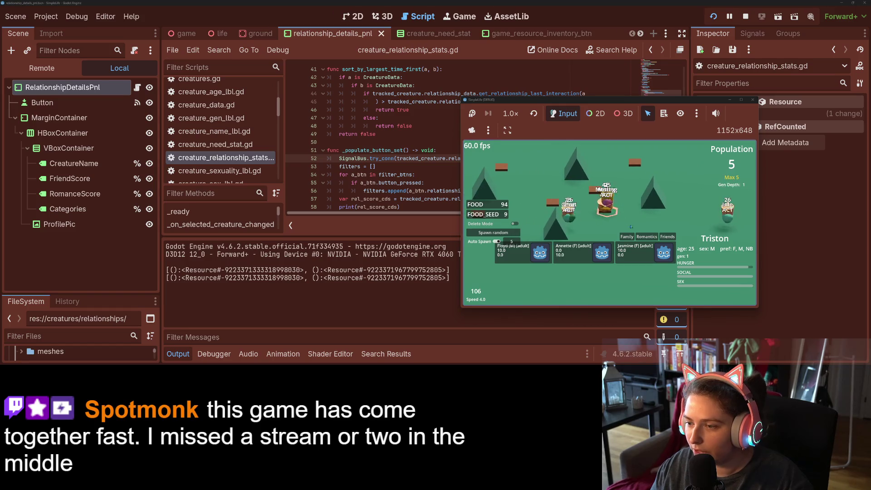
key(1)
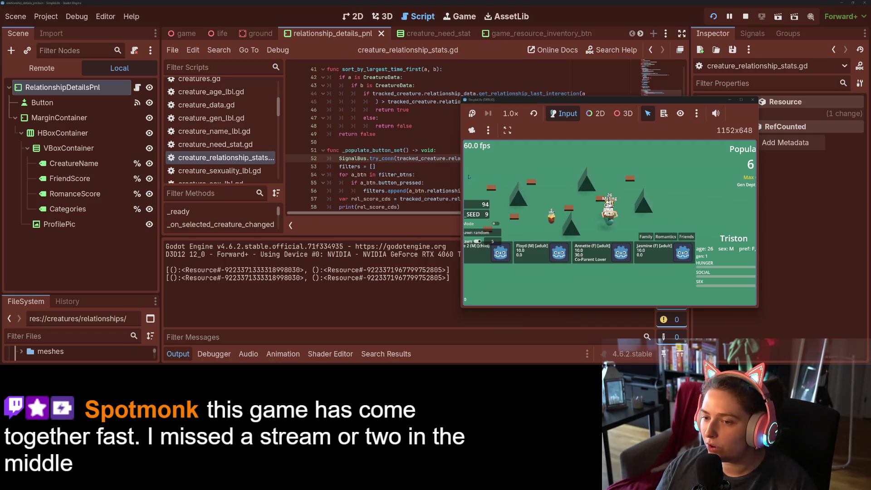
drag(461, 171, 283, 171)
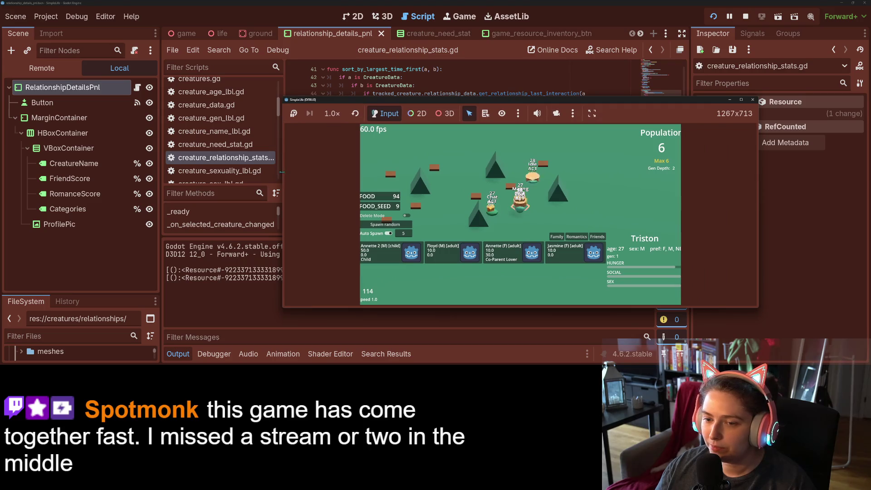
drag(333, 97, 334, 35)
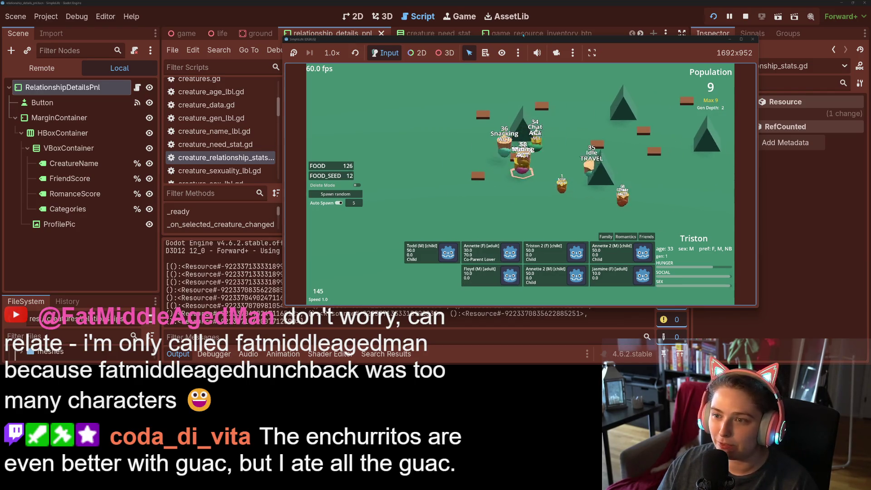
mouse_move(502, 40)
mouse_down()
mouse_move(704, 116)
mouse_move(850, 245)
mouse_up()
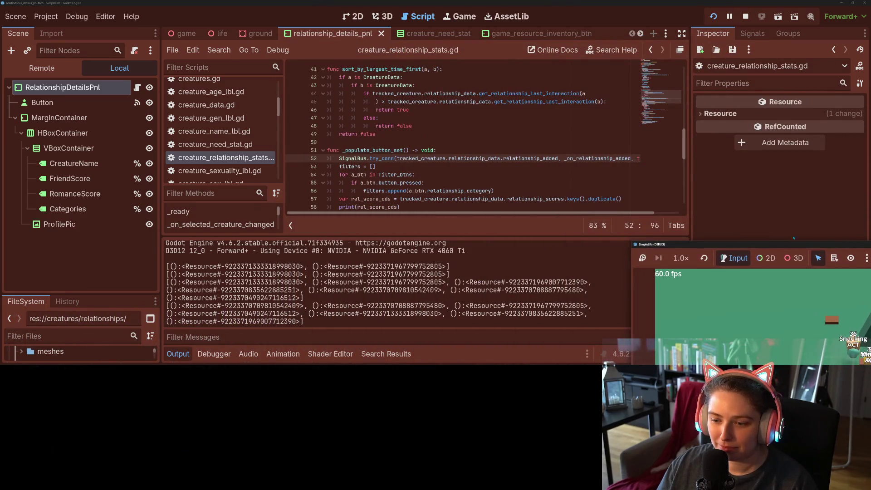
Shift the game window right, hide the side docks, then maximize the game window
drag(666, 245, 777, 241)
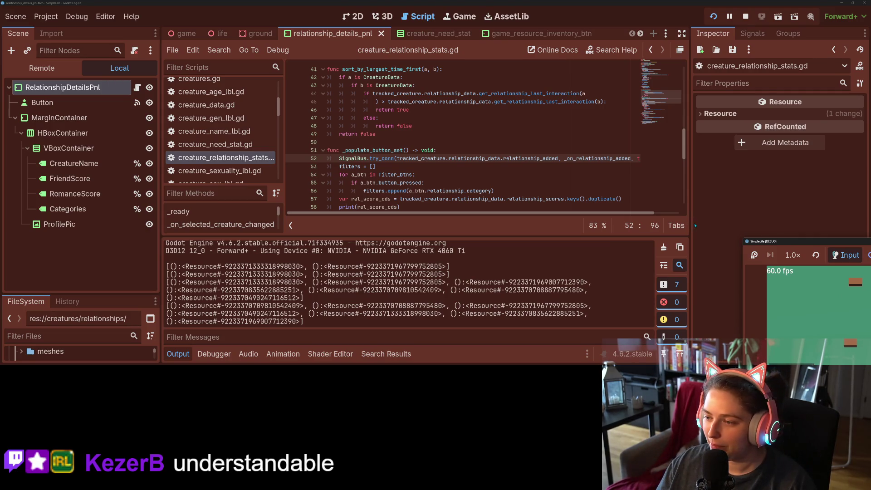
click(682, 33)
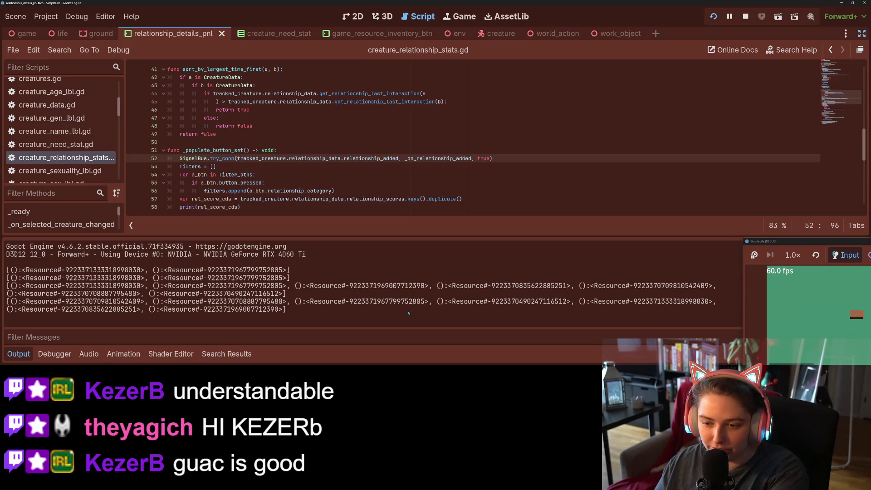
double_click(806, 247)
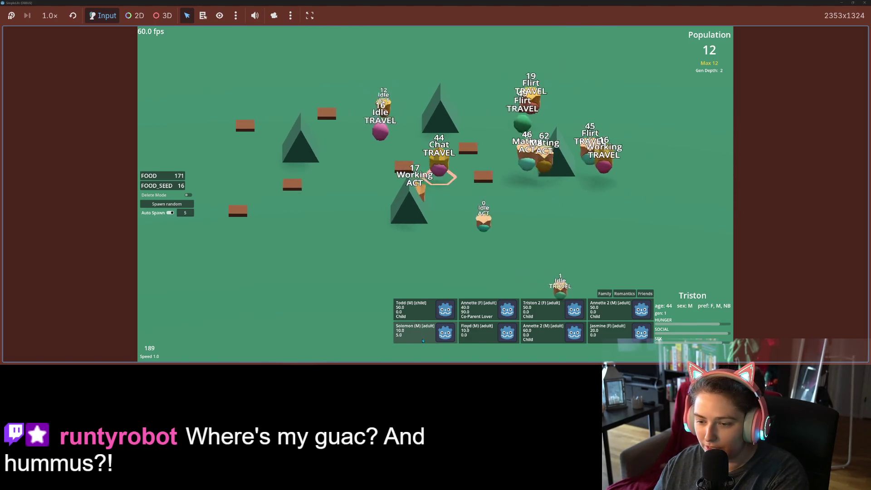
Check another creature's relationships, return to Triston, and later un-maximize the game window
click(421, 340)
click(633, 316)
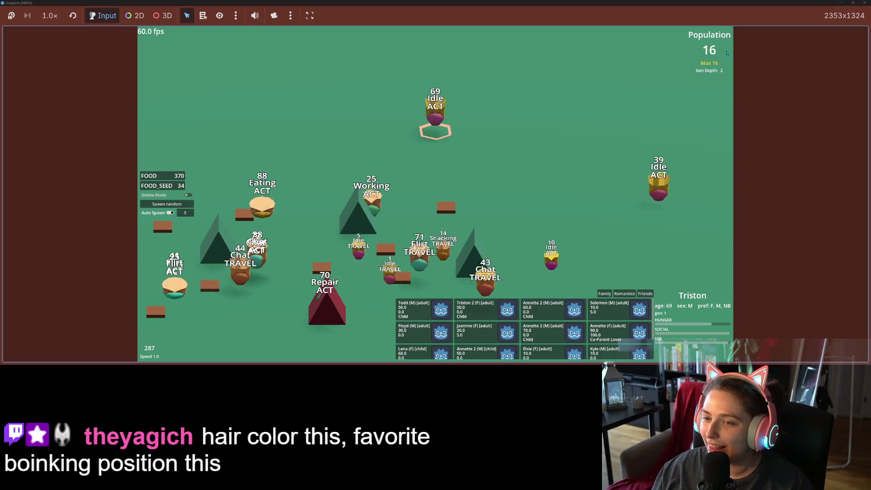
mouse_move(841, 5)
mouse_down()
mouse_move(681, 64)
mouse_move(621, 68)
mouse_move(538, 91)
mouse_move(443, 86)
mouse_move(537, 71)
mouse_up()
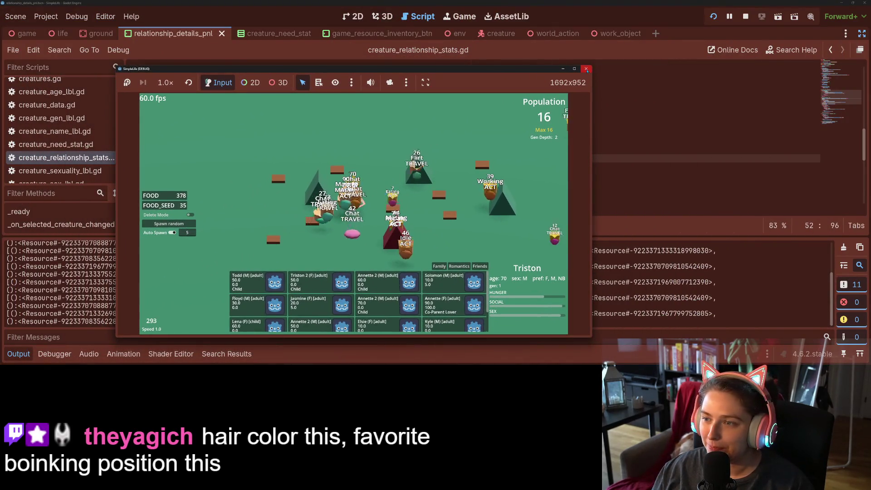
Stop the running game and collapse the Output panel
click(587, 68)
click(4, 352)
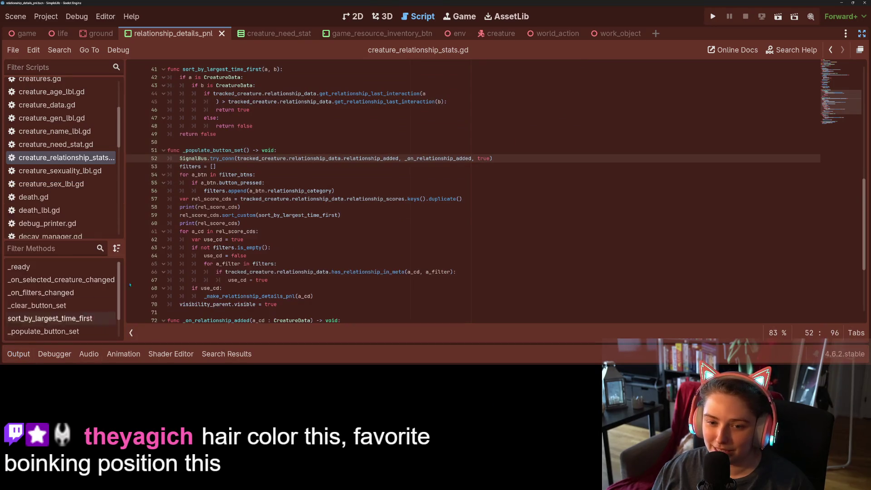
scroll(291, 287, up, 4)
scroll(283, 282, down, 3)
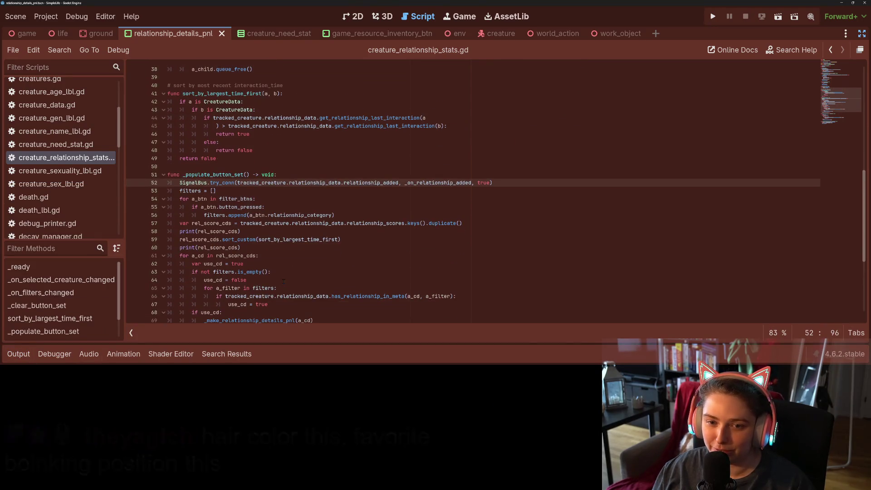
scroll(254, 229, down, 3)
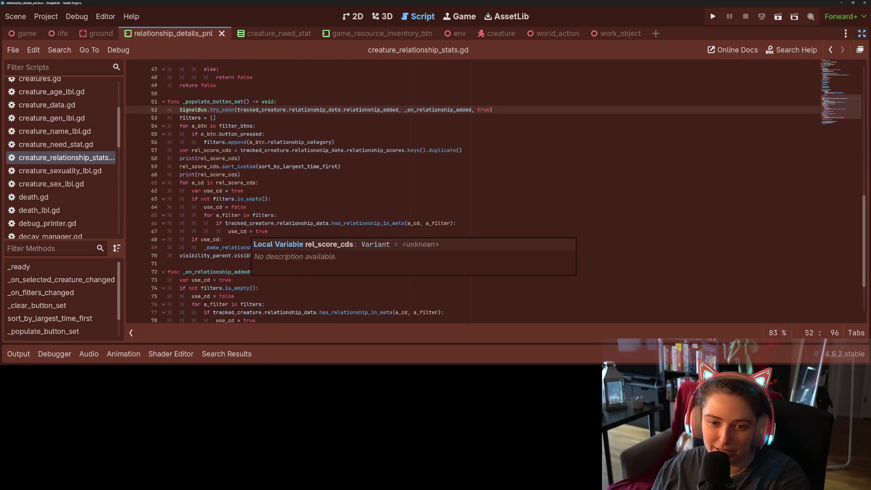
Delete both print(rel_score_cds) lines around the sort, save, and switch to Krita
drag(242, 175, 152, 175)
key(BackSpace)
drag(241, 158, 166, 159)
key(BackSpace)
key(ctrl+s)
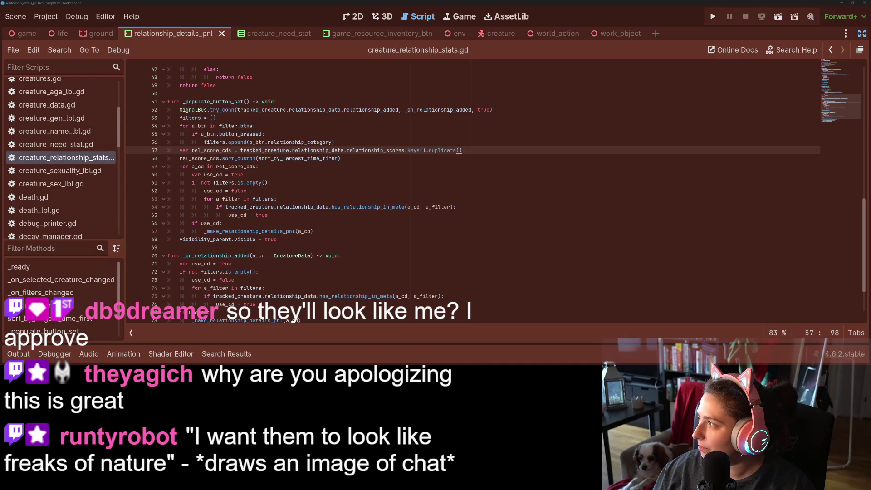
key(alt+Tab)
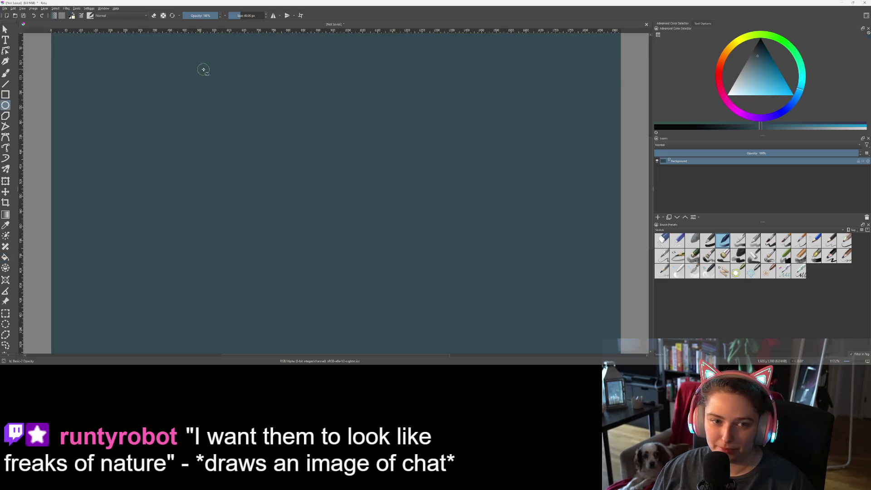
Pick a light blue colour and draw the creature's round body outline
drag(776, 78, 746, 90)
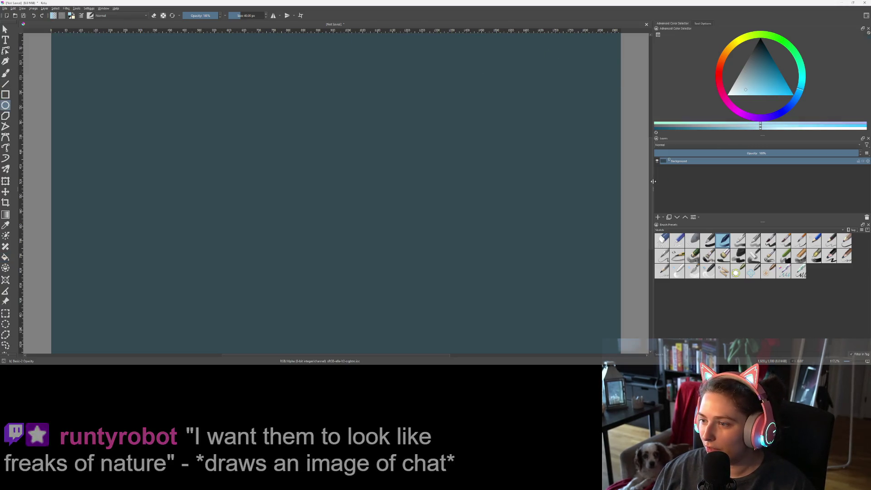
scroll(486, 188, down, 3)
scroll(422, 189, up, 2)
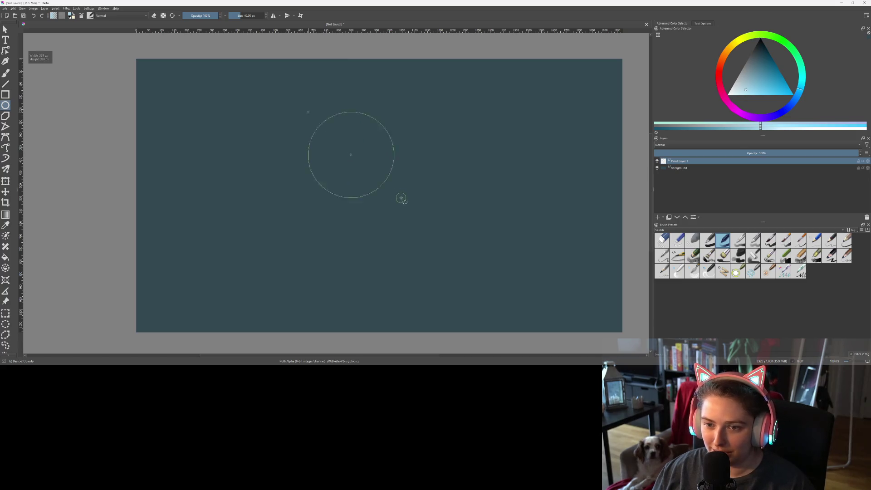
drag(410, 204, 410, 205)
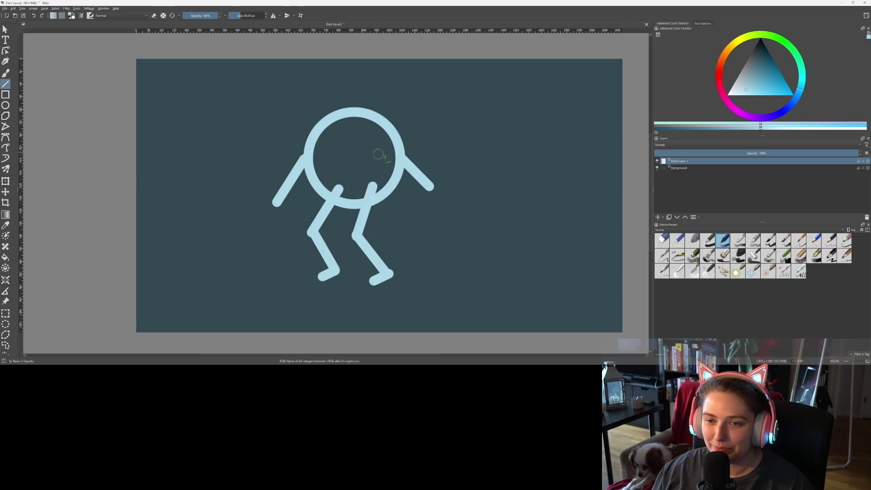
Switch to a 20 px freehand brush on a new layer for the face
key(b)
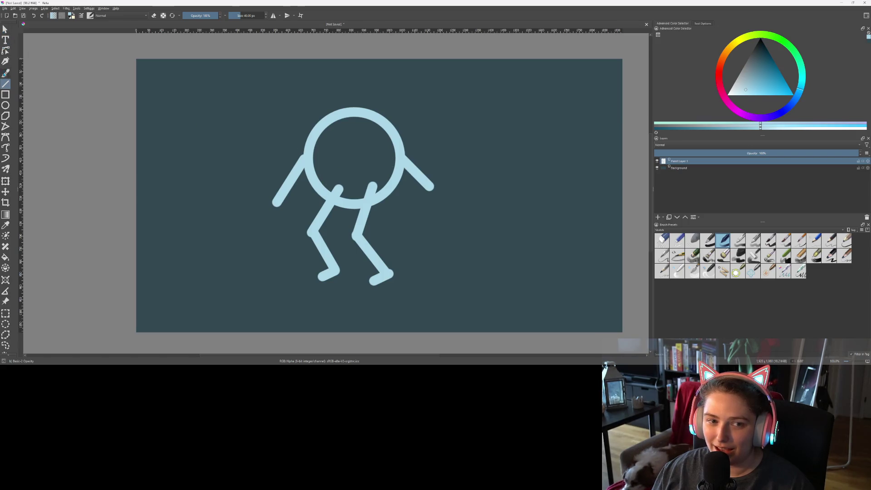
click(658, 217)
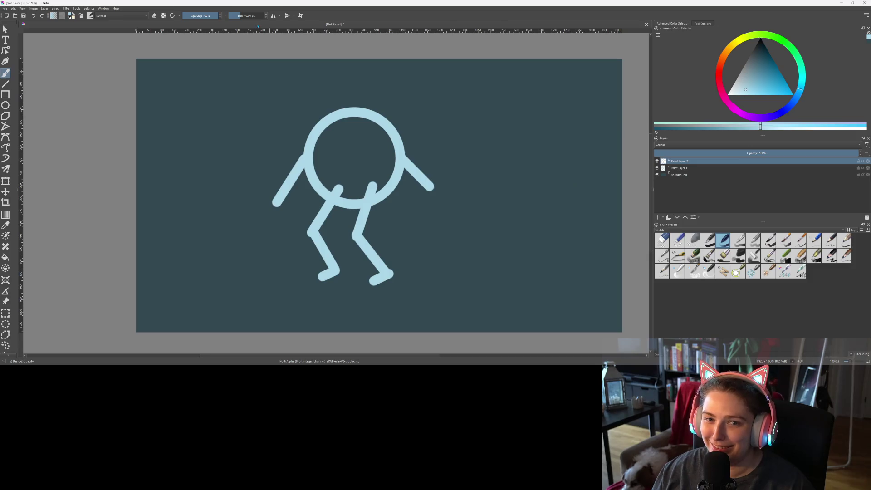
key(bracketleft)
key(bracketleft)
key(bracketleft)
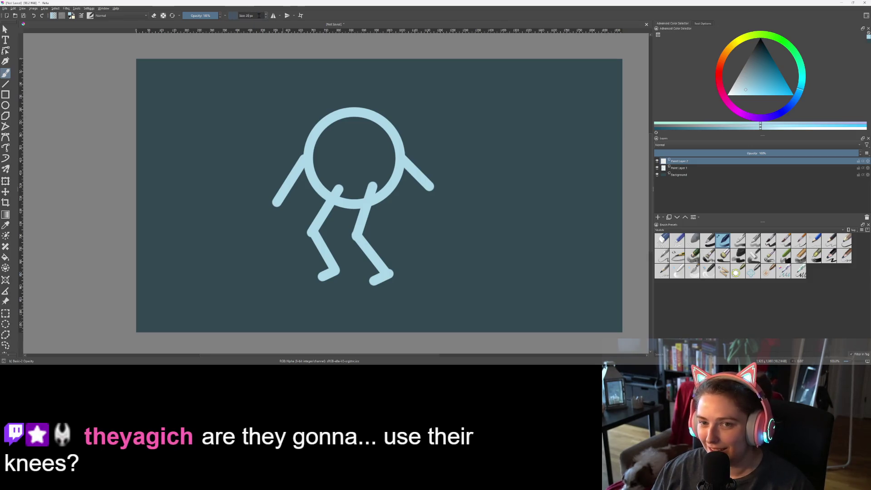
scroll(296, 141, up, 5)
scroll(296, 141, down, 5)
scroll(406, 154, up, 5)
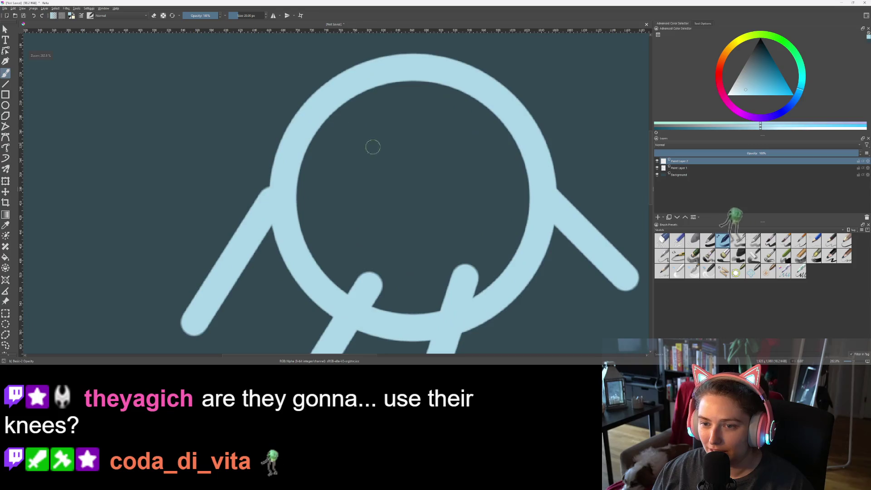
Paint two brows, two eyes, a nose and a smirking mouth inside the body
drag(283, 173, 337, 173)
click(313, 191)
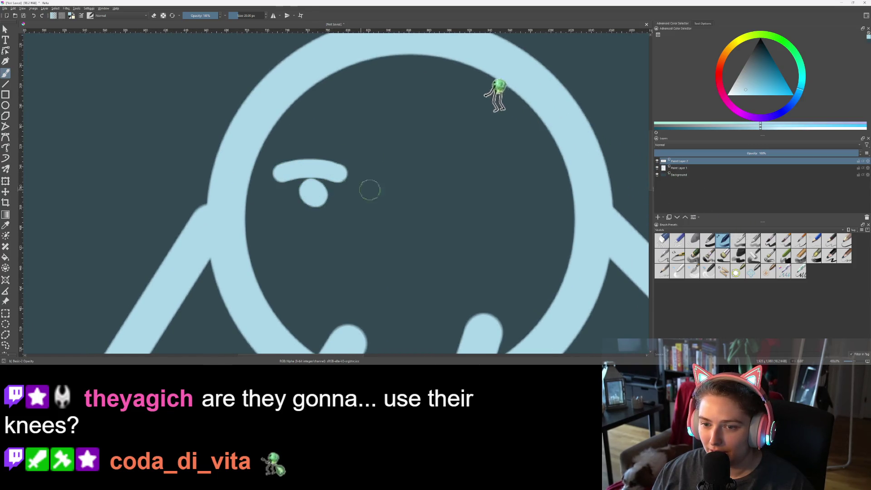
drag(443, 178, 478, 173)
click(466, 196)
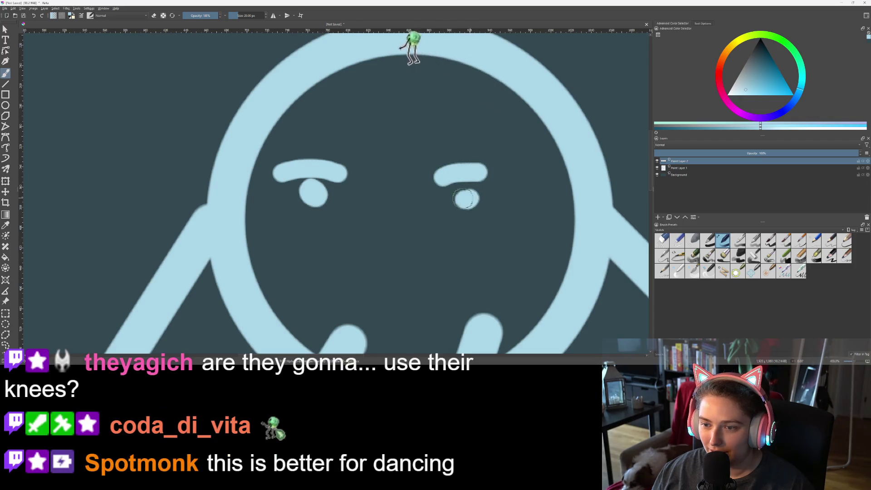
drag(384, 205, 390, 231)
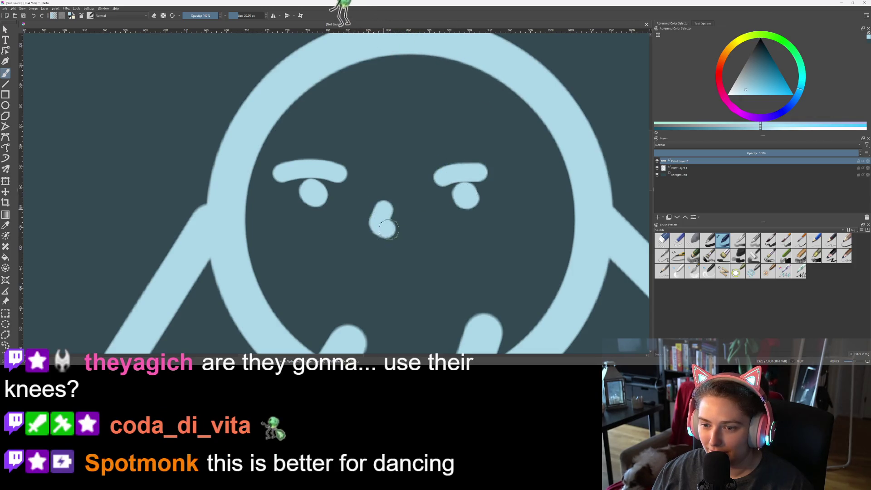
mouse_move(440, 280)
mouse_down()
mouse_move(467, 291)
mouse_move(482, 266)
mouse_up()
scroll(491, 310, down, 6)
scroll(490, 310, up, 3)
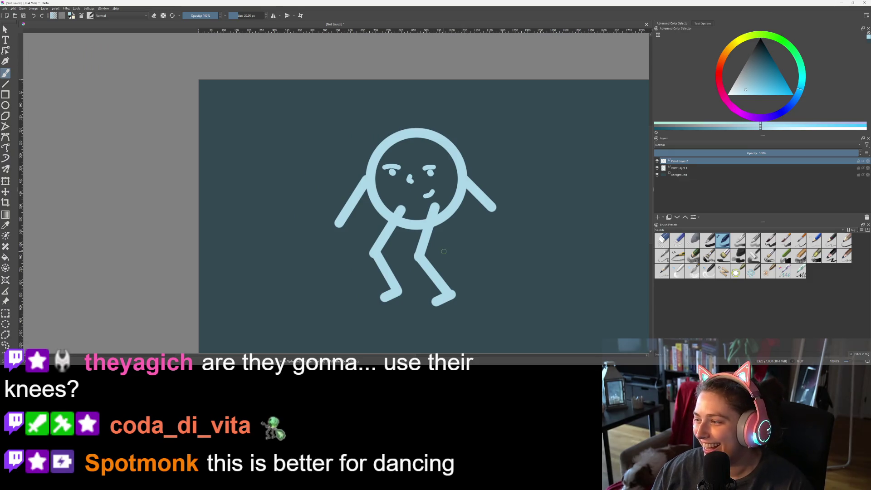
mouse_move(436, 251)
mouse_down()
mouse_move(415, 241)
mouse_move(353, 237)
mouse_up()
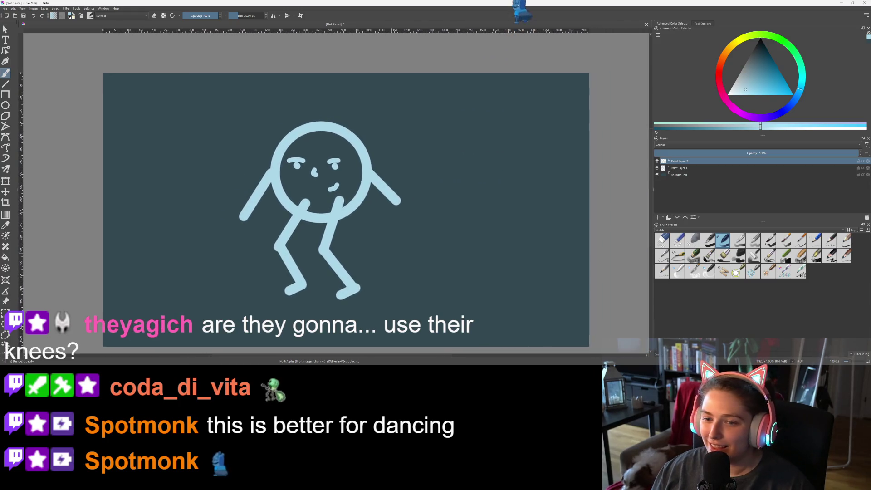
Duplicate the figure's body layer and move the copy right beside the original
click(6, 105)
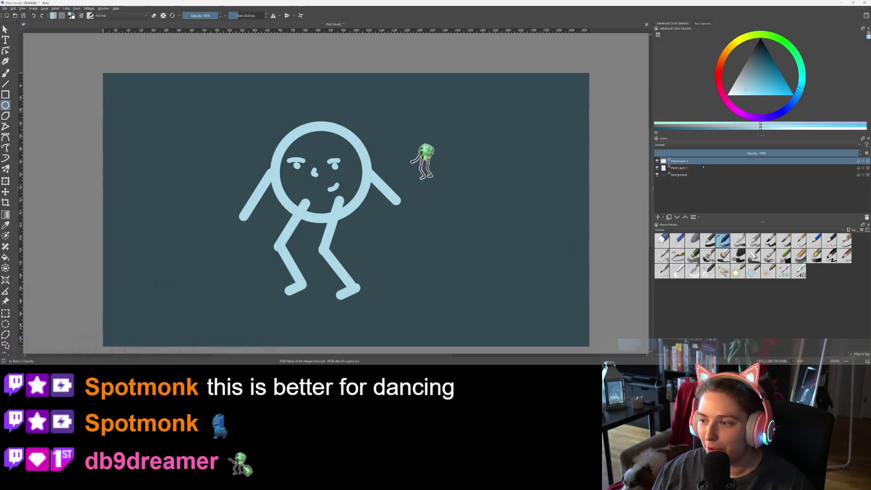
key(Page_Down)
key(ctrl+j)
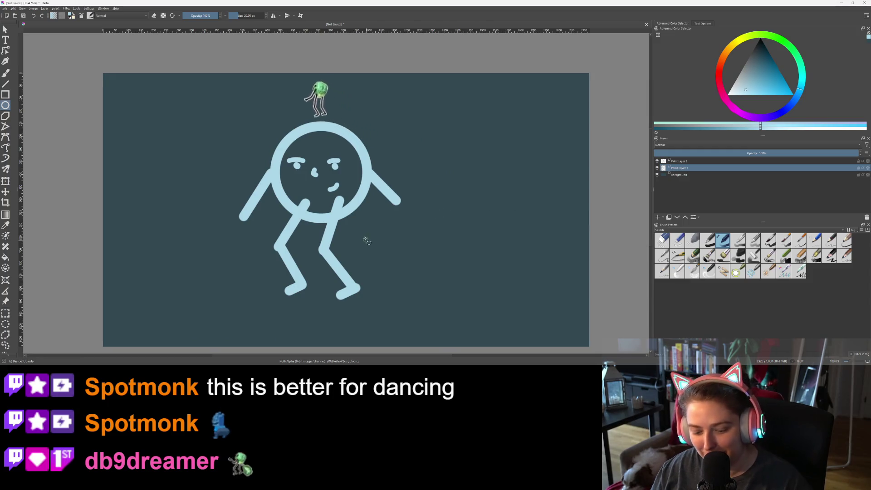
key(t)
mouse_move(341, 240)
mouse_down()
mouse_move(522, 229)
mouse_move(497, 230)
mouse_move(505, 224)
mouse_up()
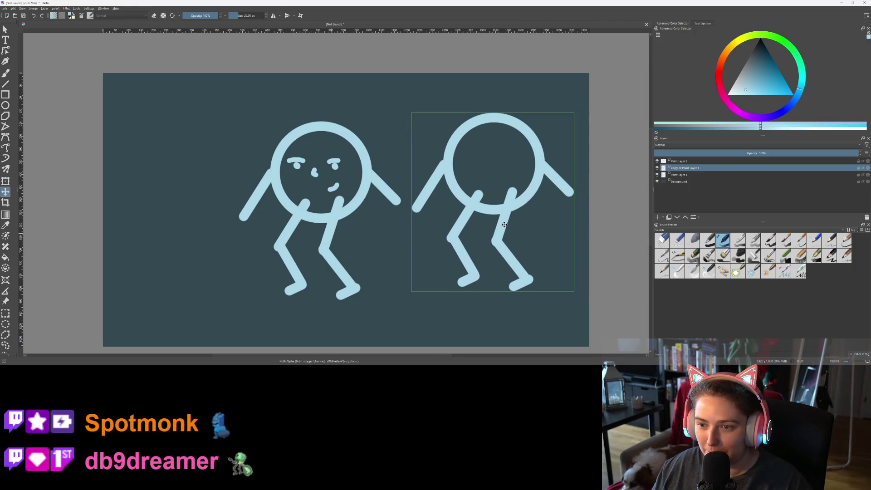
Erase the copied figure's bent legs with a 40 px eraser brush
key(b)
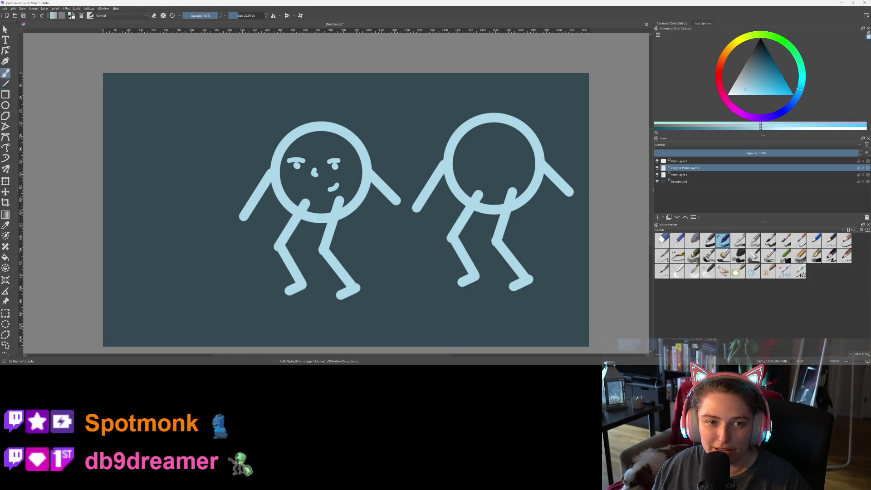
click(254, 14)
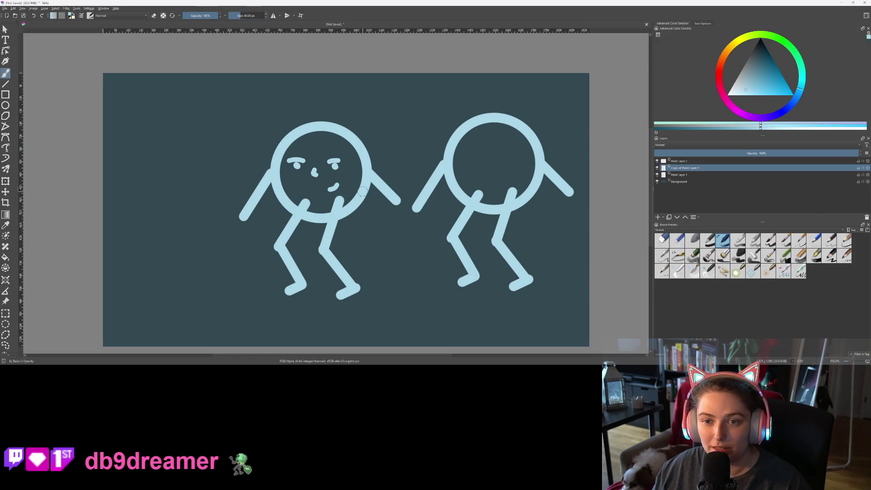
key(e)
mouse_move(463, 286)
mouse_down()
mouse_move(457, 278)
mouse_move(472, 263)
mouse_move(457, 231)
mouse_move(472, 271)
mouse_move(459, 240)
mouse_move(497, 216)
mouse_move(514, 217)
mouse_move(499, 240)
mouse_move(530, 289)
mouse_move(512, 254)
mouse_move(519, 282)
mouse_up()
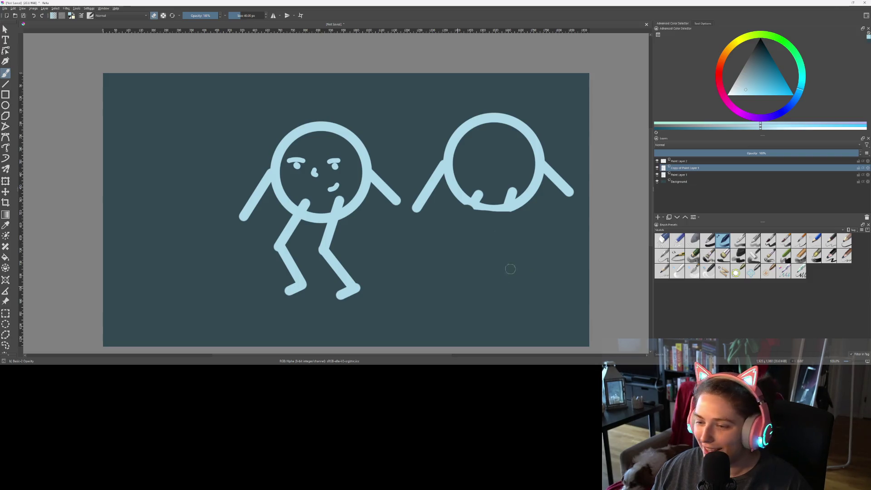
Shift the legless copy up-left and draw two straight vertical legs below its head
scroll(487, 275, down, 1)
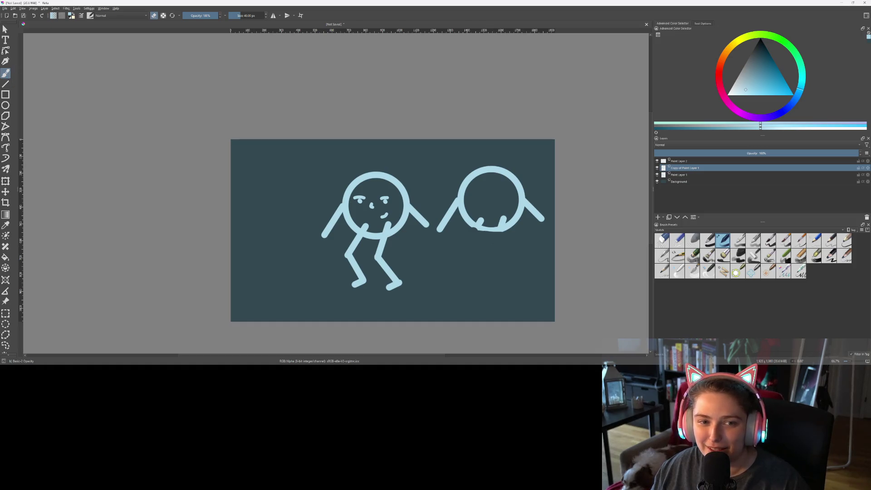
key(t)
drag(500, 246, 494, 236)
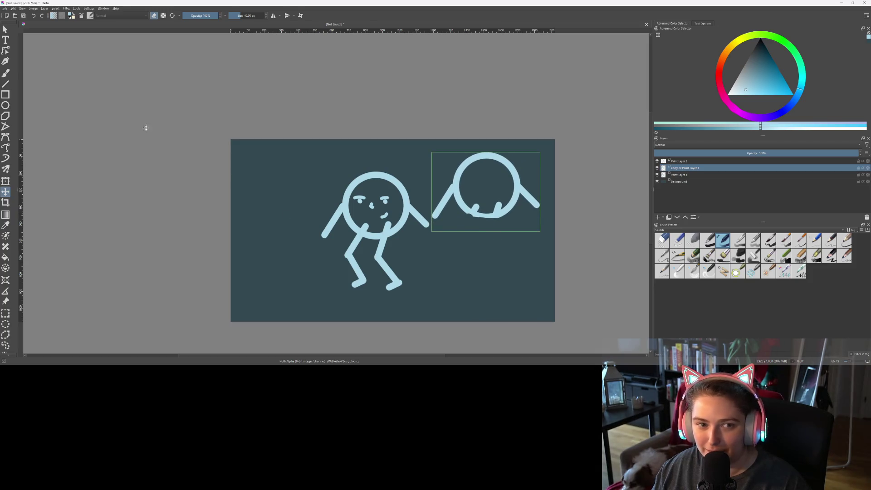
key(v)
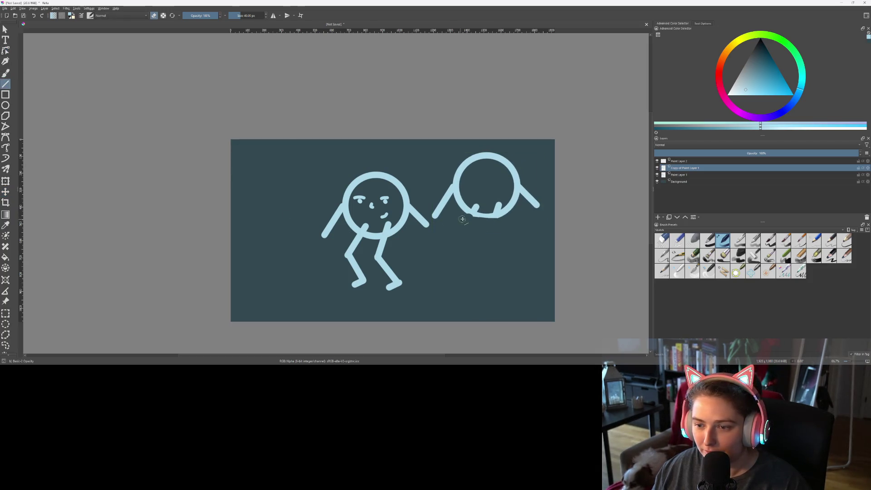
drag(478, 219, 474, 211)
drag(481, 246, 472, 247)
key(ctrl+z)
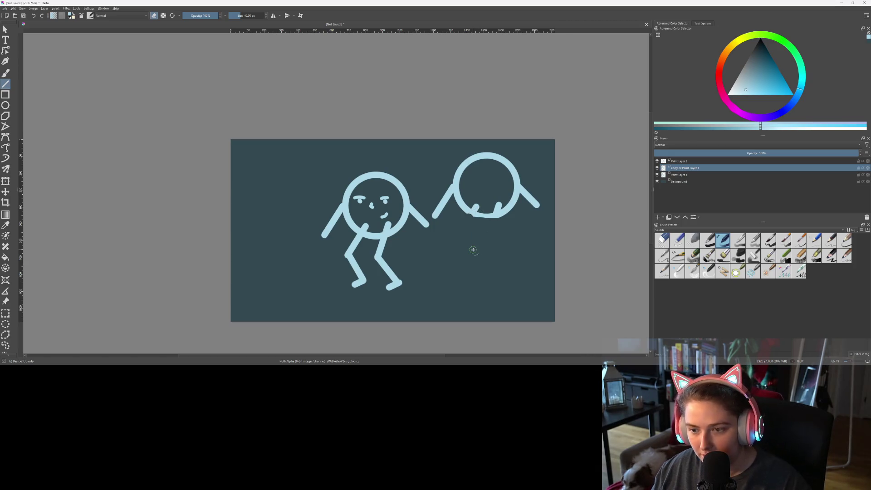
drag(473, 211, 475, 276)
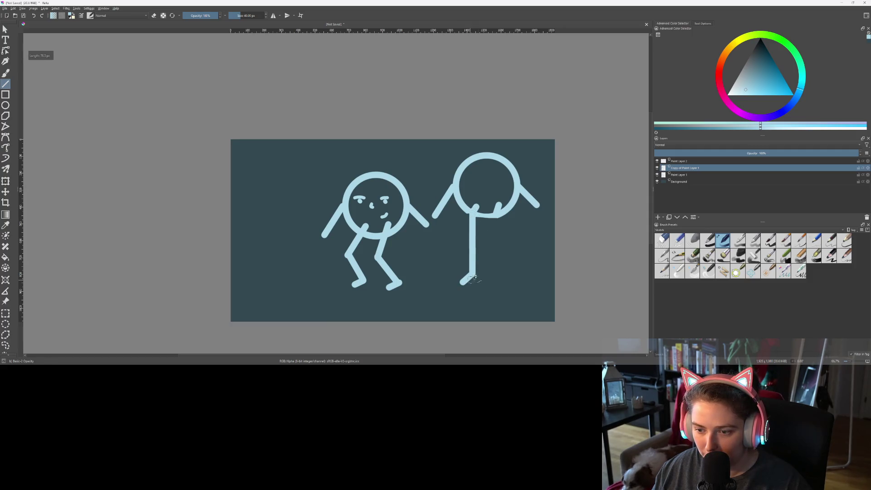
drag(498, 215, 494, 279)
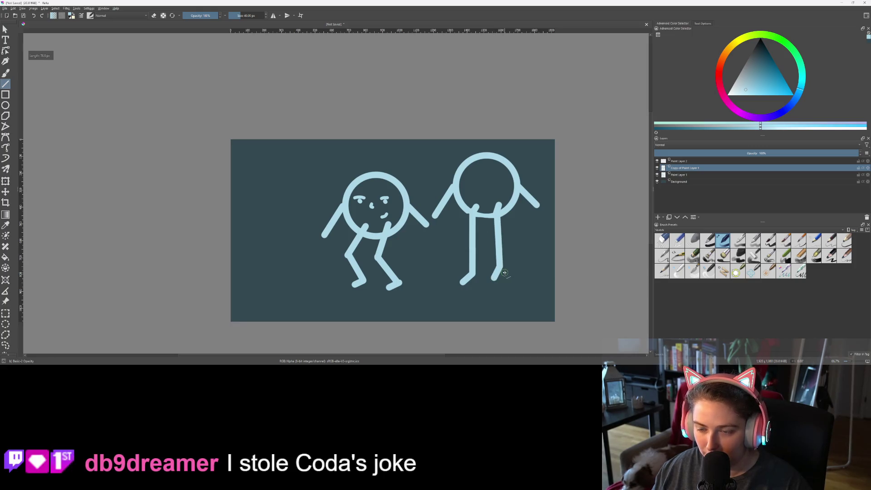
Duplicate the first figure's face layer and move the copy onto the right head
key(1)
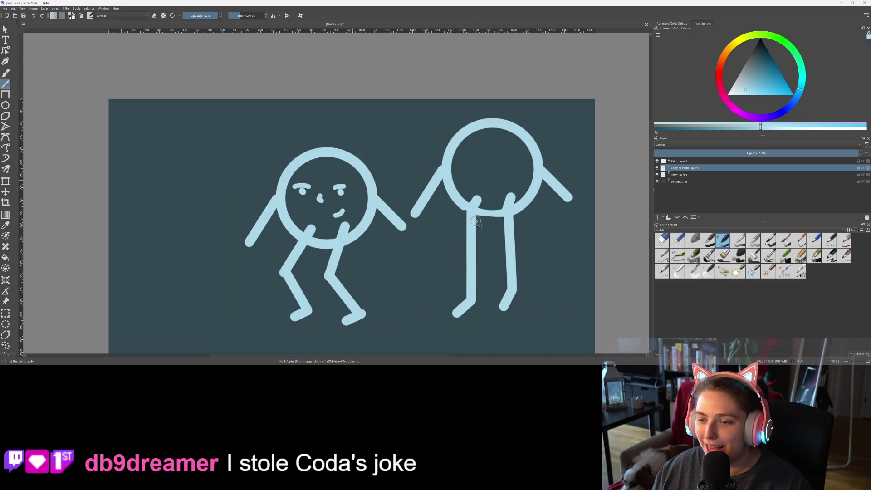
click(678, 175)
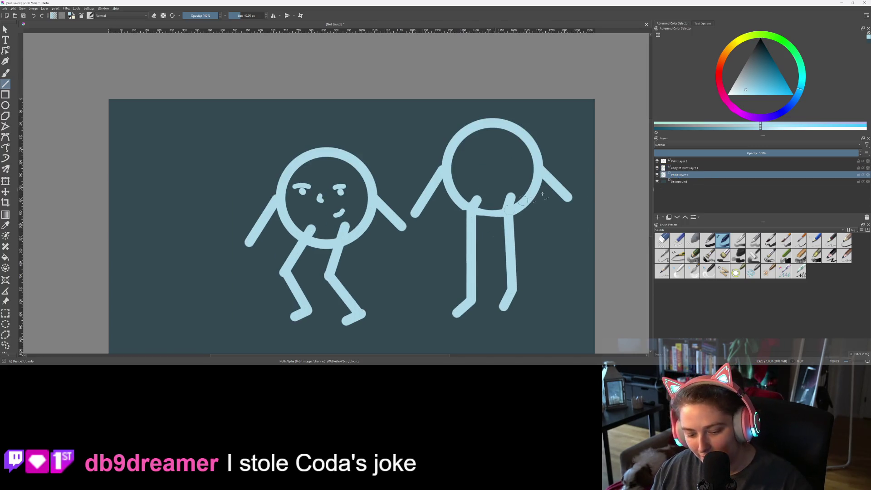
click(680, 161)
key(ctrl+j)
key(t)
mouse_move(403, 255)
mouse_down()
mouse_move(453, 228)
mouse_move(570, 225)
mouse_up()
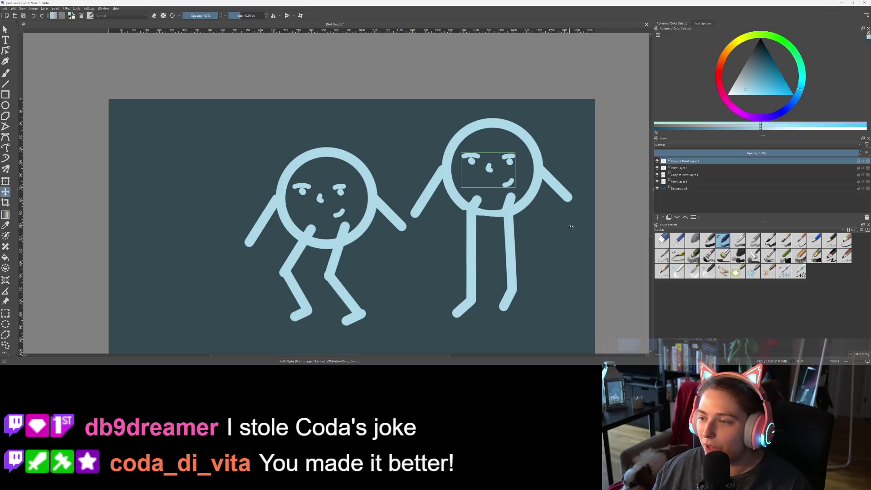
On Copy of Paint Layer 1, select the right head and transform it into a narrower, egg-shaped oval
click(688, 176)
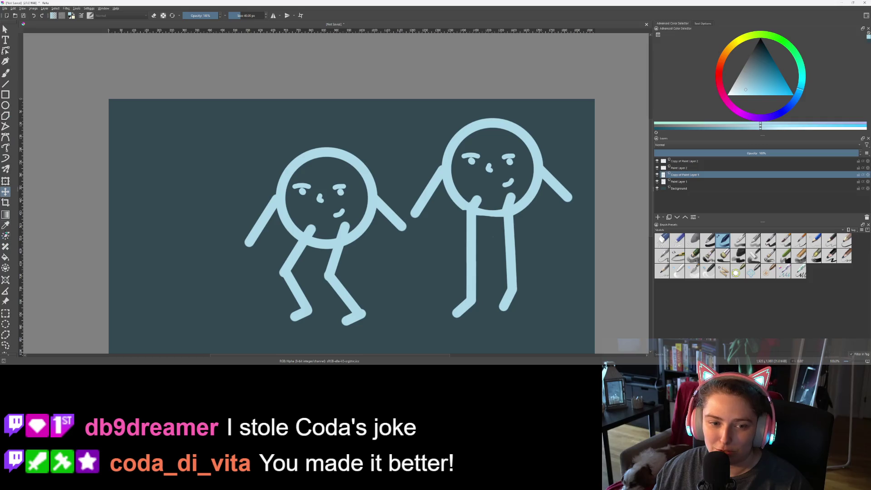
click(5, 324)
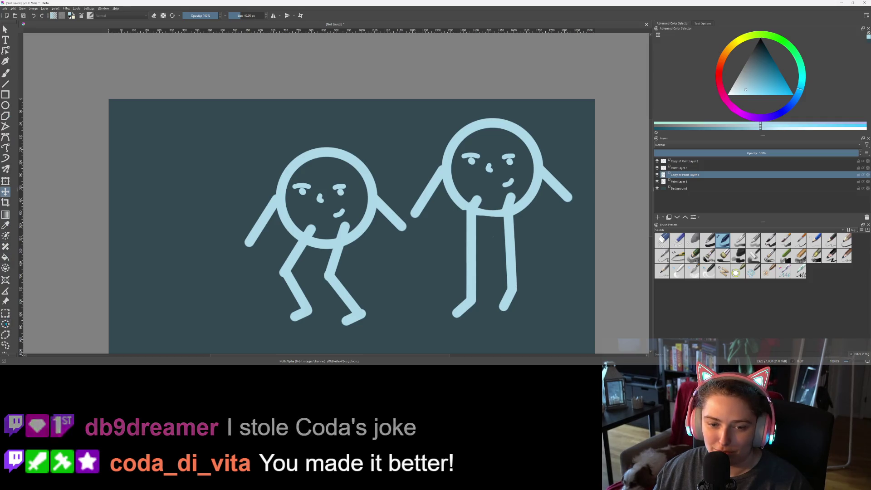
mouse_move(436, 105)
mouse_down()
mouse_move(551, 208)
mouse_move(547, 226)
mouse_up()
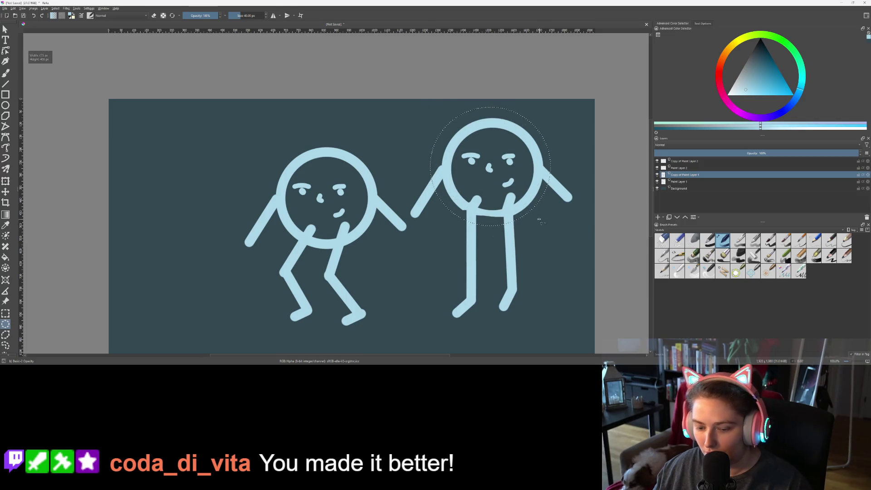
key(t)
key(ctrl+t)
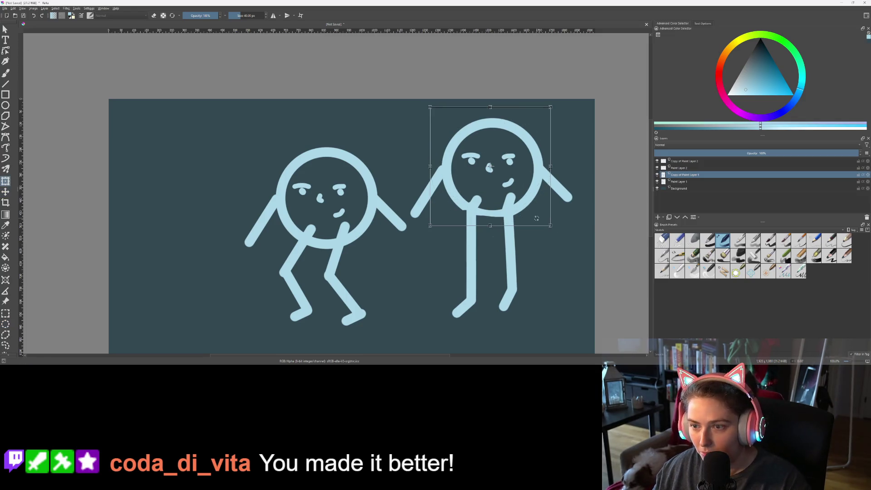
drag(550, 226, 539, 213)
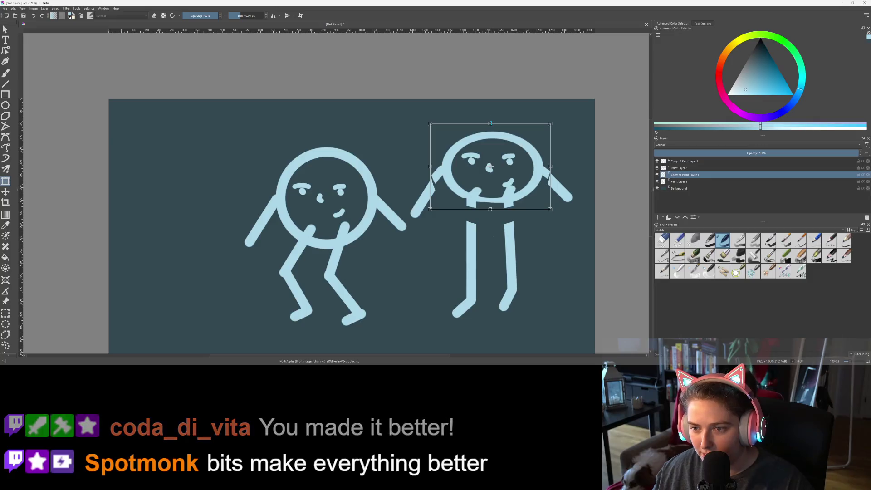
drag(490, 119, 490, 94)
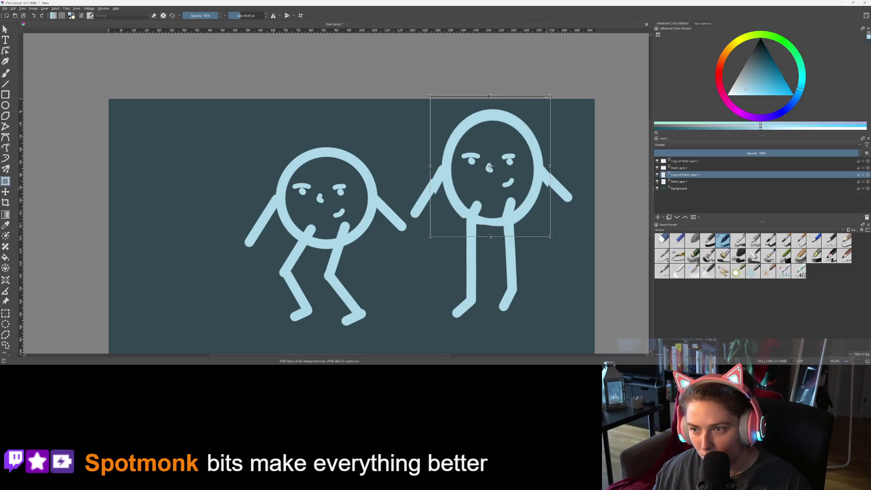
drag(551, 94, 541, 101)
drag(506, 139, 505, 143)
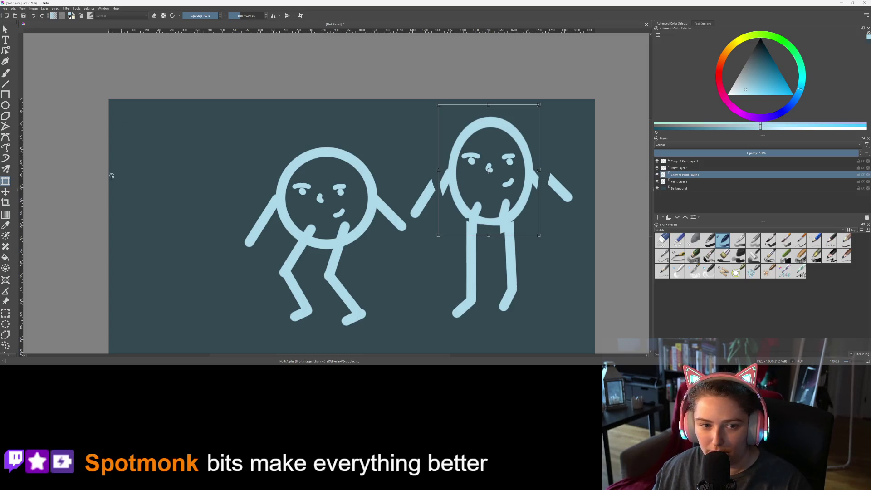
click(685, 181)
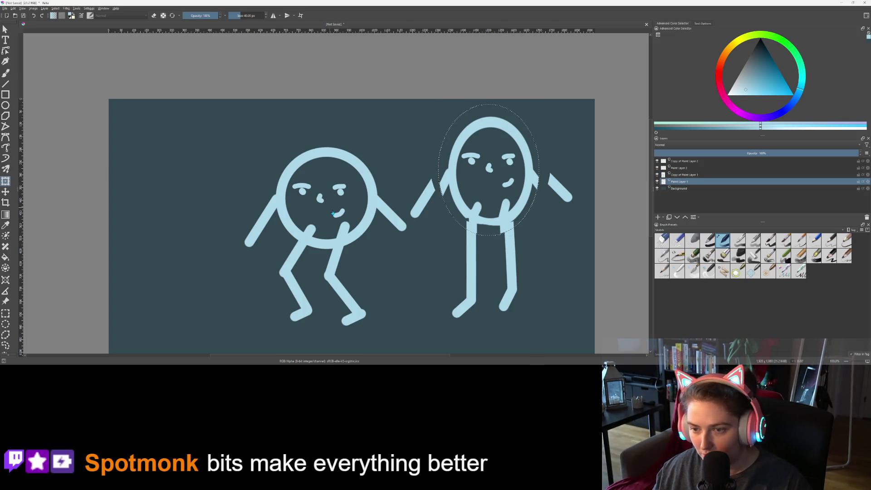
Select the left creature's head with an ellipse and squash it vertically
click(392, 226)
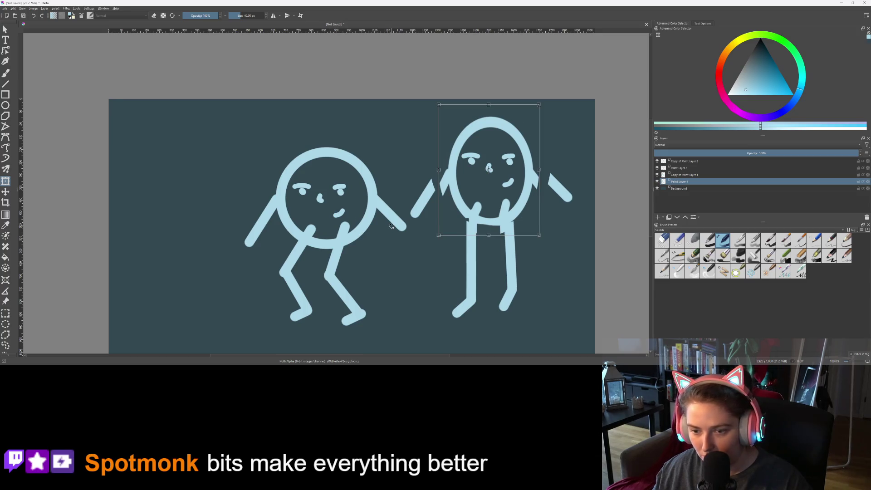
key(j)
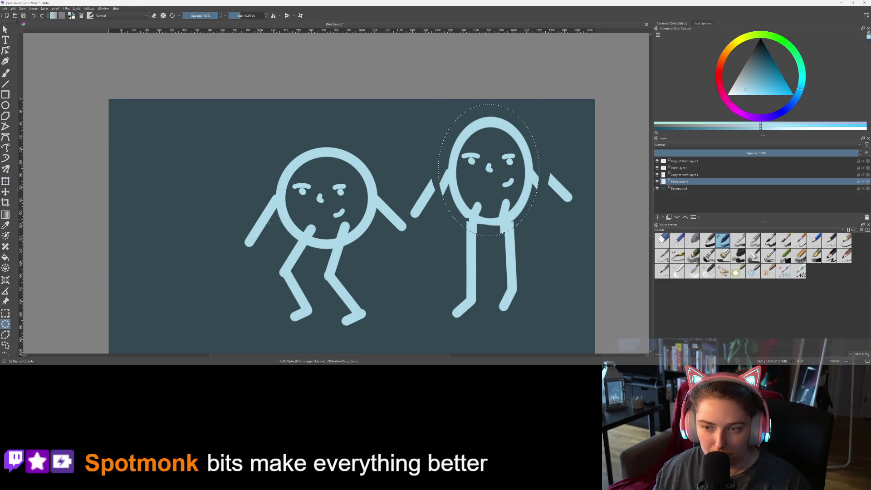
click(266, 145)
mouse_move(259, 144)
mouse_down()
mouse_move(314, 206)
mouse_move(388, 258)
mouse_up()
key(ctrl+t)
drag(323, 145, 331, 192)
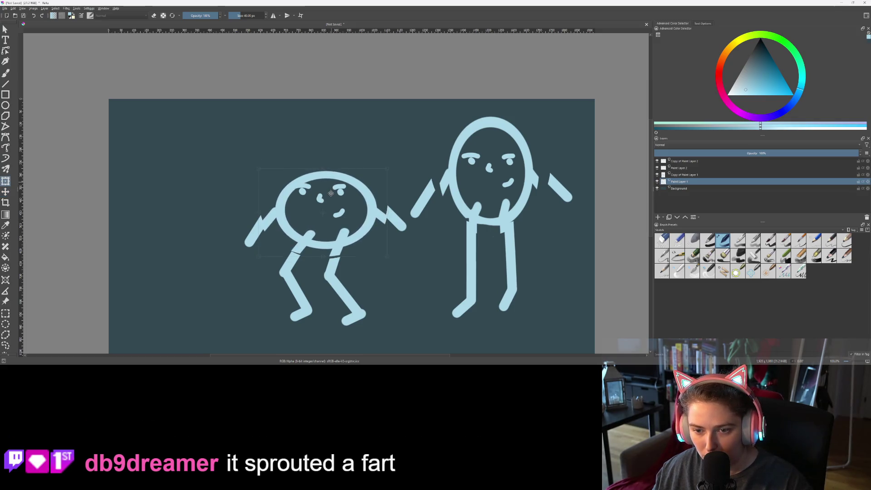
key(t)
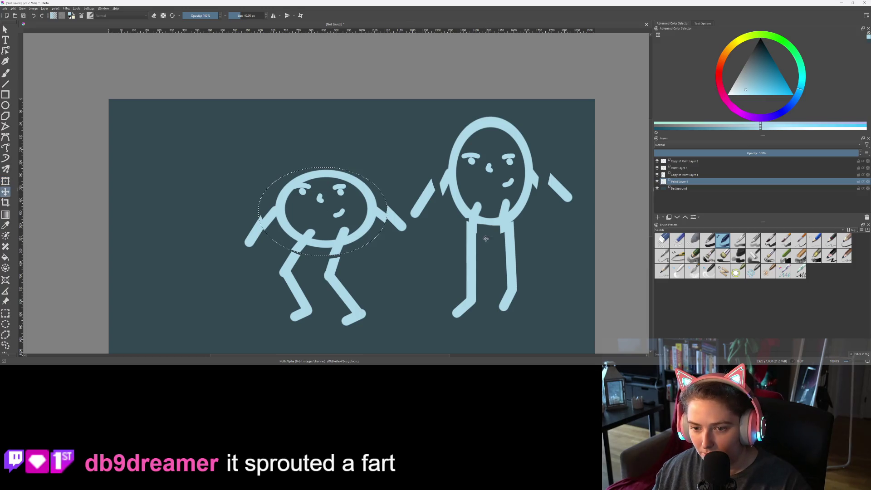
Readjust the left body's shape, apply it and clear the selection
key(ctrl+t)
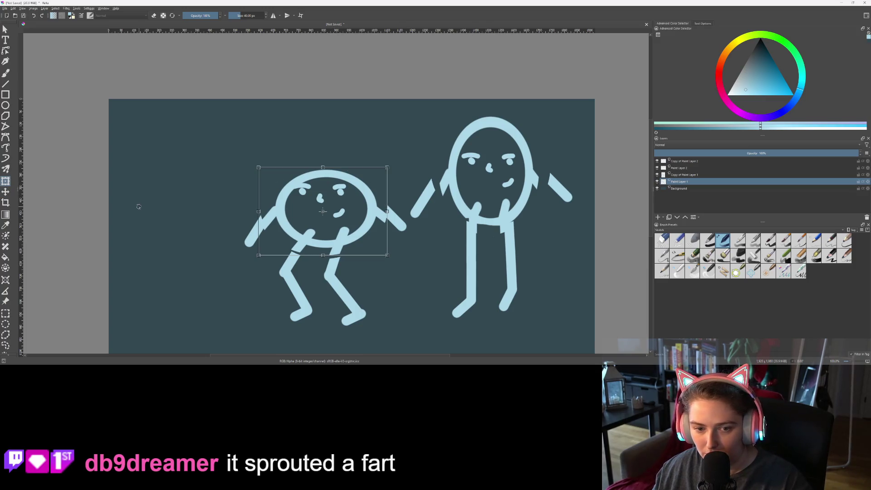
key(t)
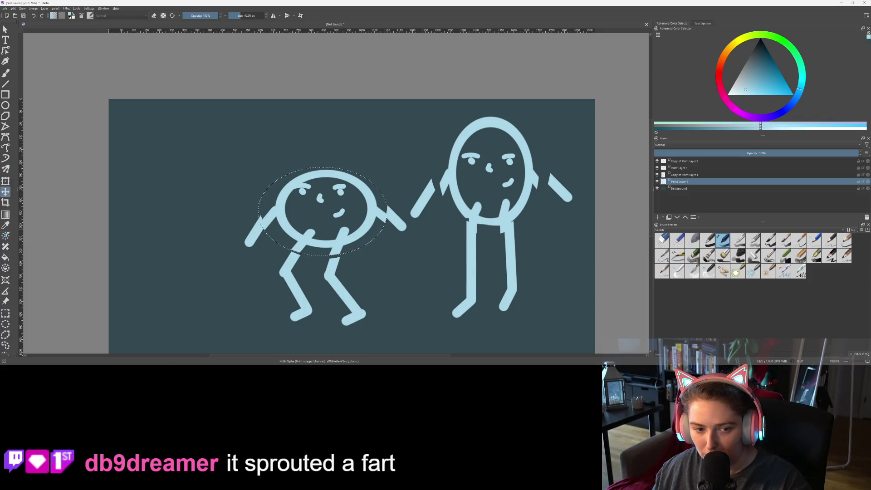
click(5, 313)
click(136, 249)
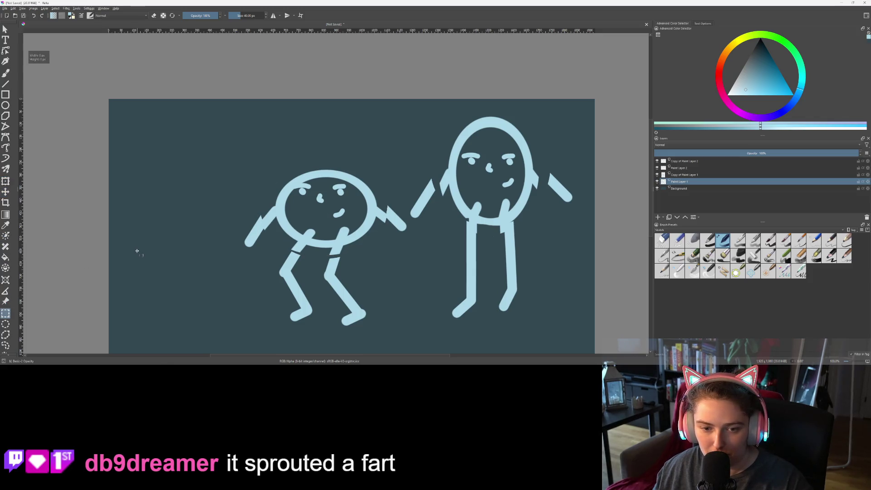
scroll(138, 249, down, 2)
scroll(176, 244, up, 1)
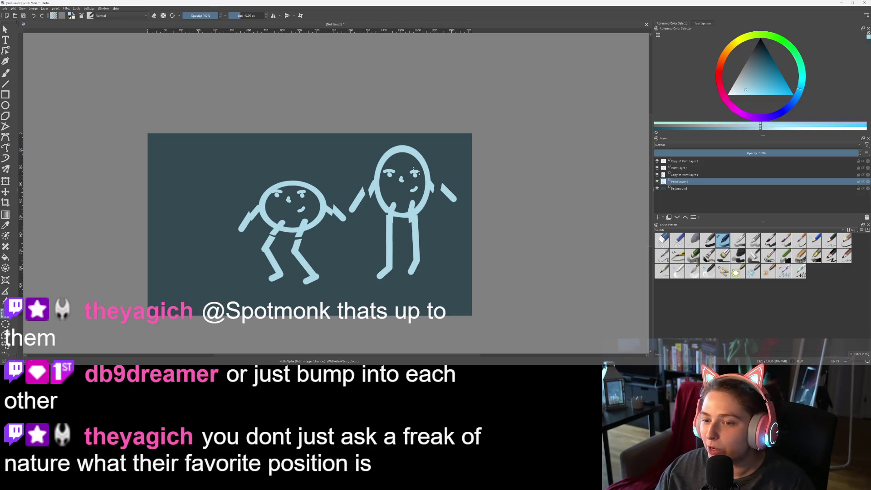
scroll(356, 220, up, 3)
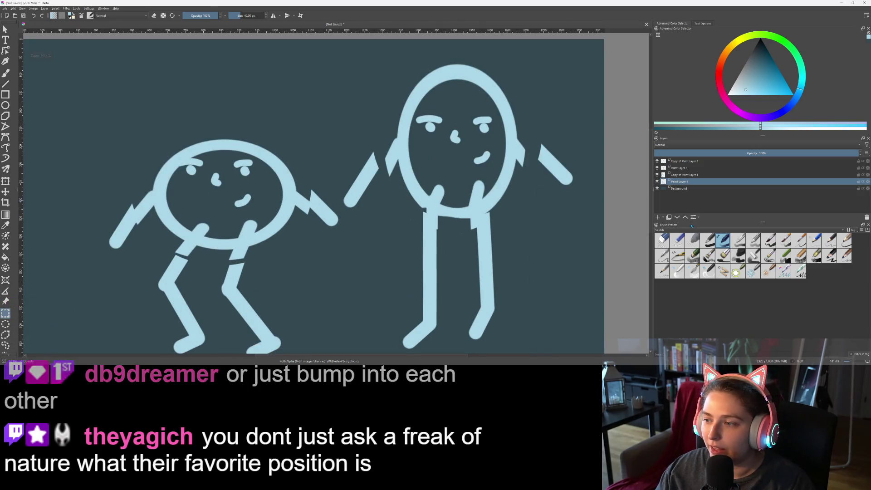
On Copy of Paint Layer 1, shift the first loose arm right and down onto the body
click(696, 175)
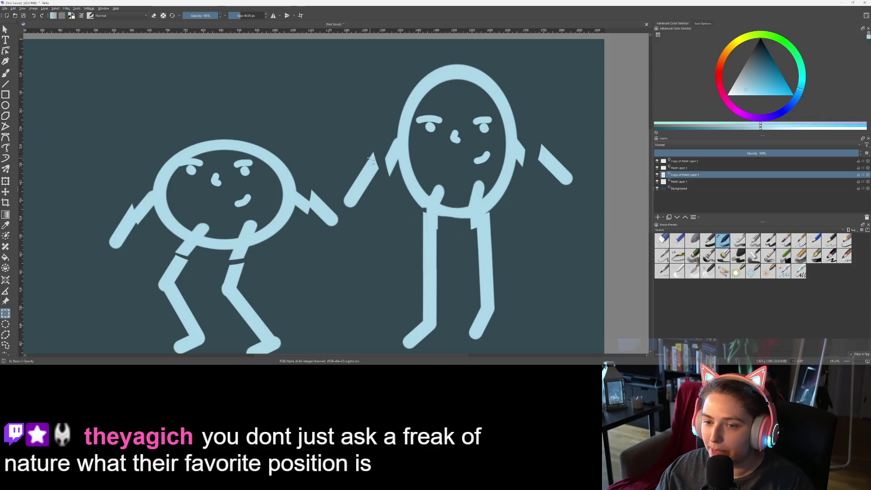
mouse_move(319, 139)
mouse_down()
mouse_move(380, 209)
mouse_move(379, 179)
mouse_up()
click(5, 346)
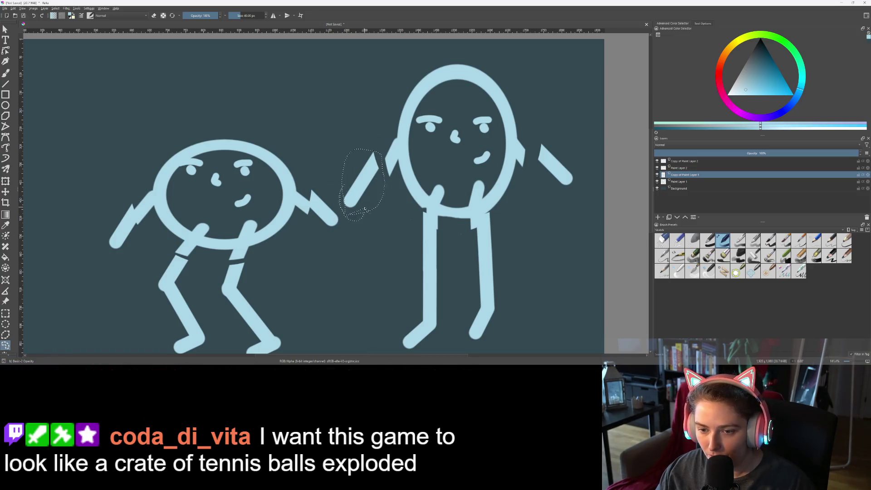
key(t)
key(ctrl+shift+a)
drag(370, 188, 389, 196)
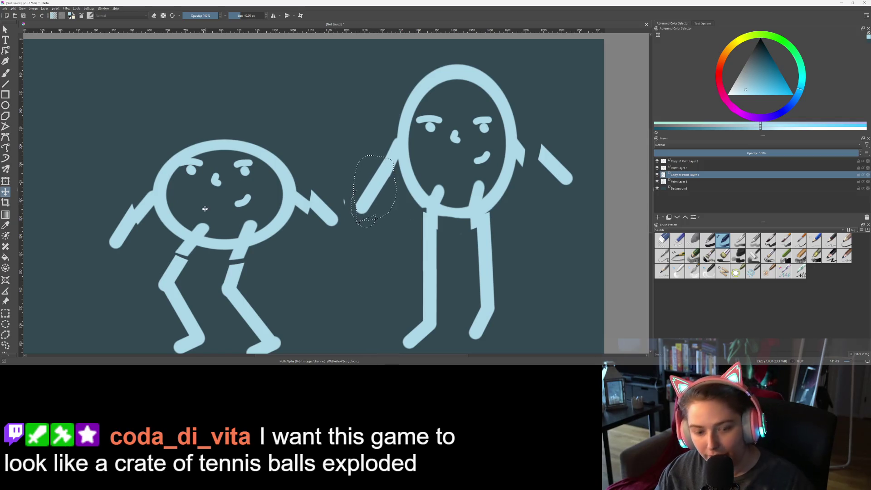
Lasso the right creature's raised arm and pull it down toward the body
click(5, 345)
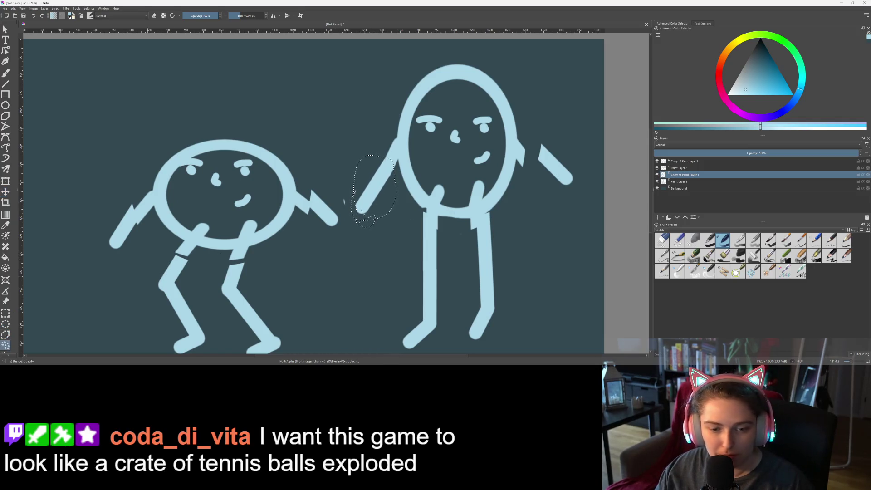
mouse_move(540, 138)
mouse_down()
mouse_move(547, 191)
mouse_move(589, 195)
mouse_move(545, 140)
mouse_up()
key(t)
drag(569, 185, 556, 190)
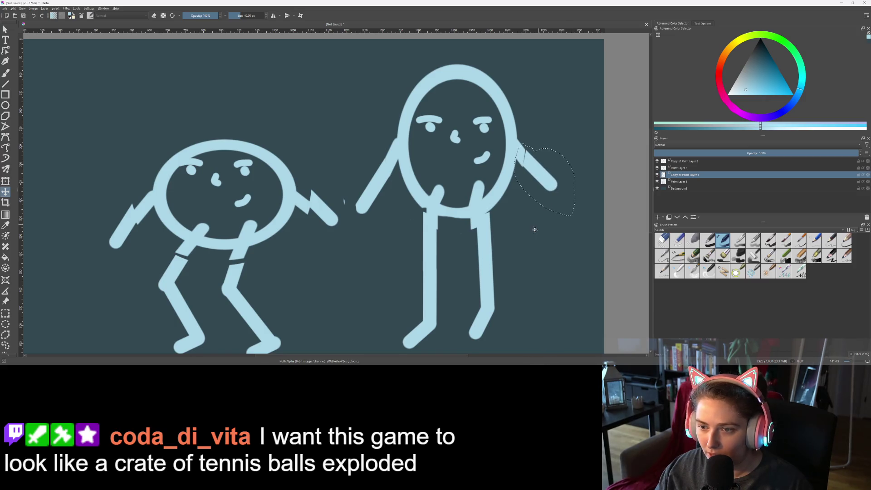
scroll(530, 233, down, 3)
click(7, 313)
scroll(301, 247, up, 2)
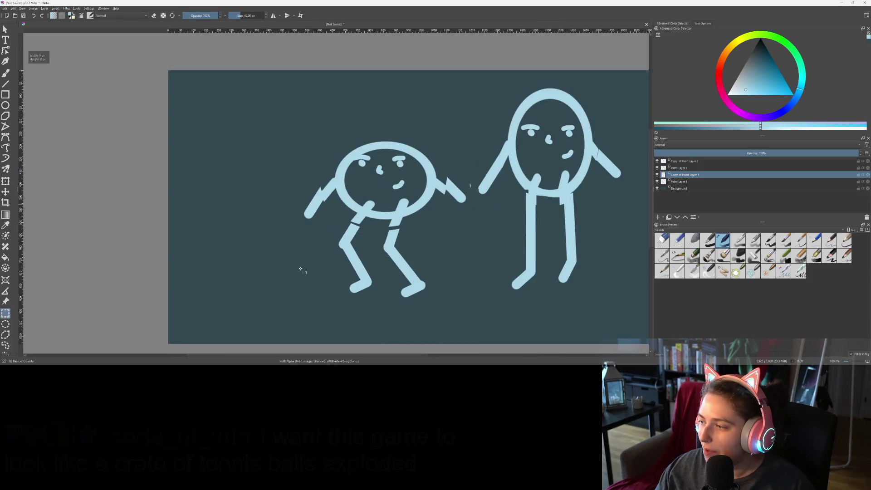
drag(277, 267, 253, 269)
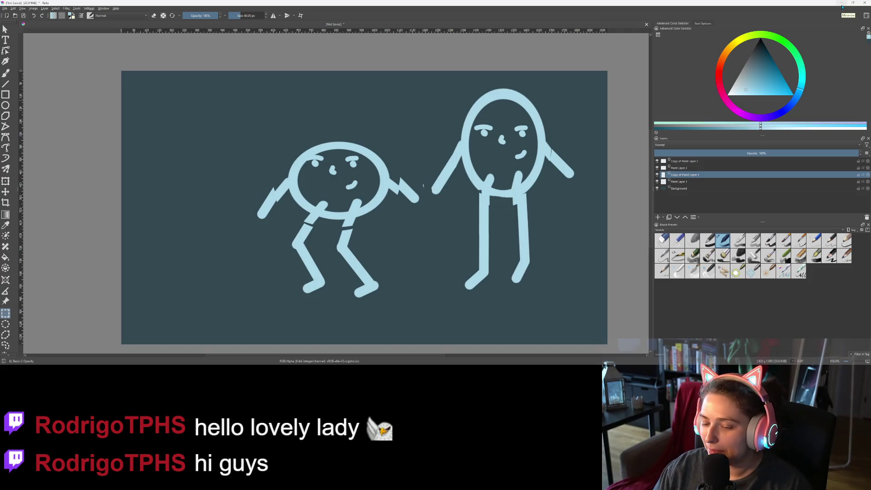
Minimize Krita, leave distraction-free mode, and resize the Scene/FileSystem and Inspector docks
click(843, 6)
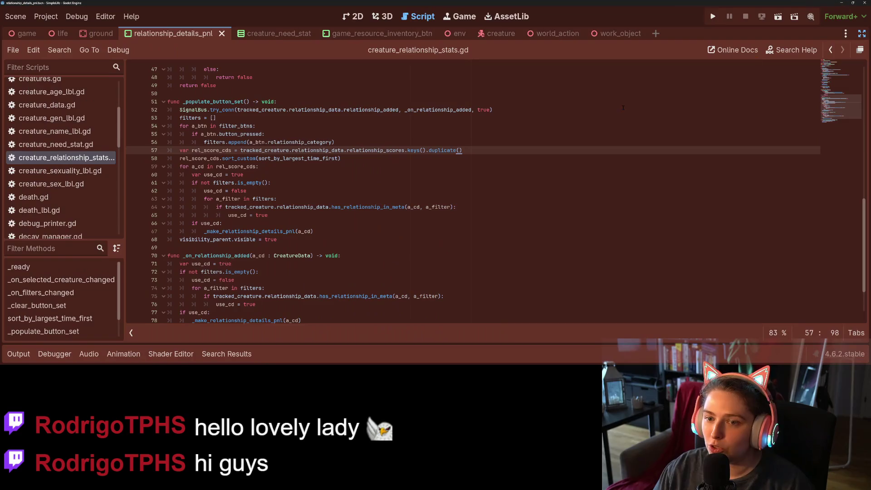
scroll(422, 215, up, 1)
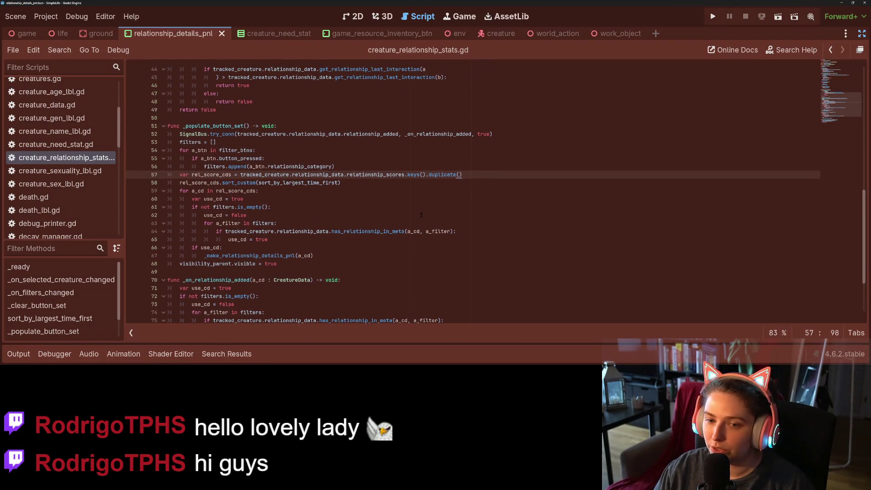
ctrl+scroll(421, 215, down, 1)
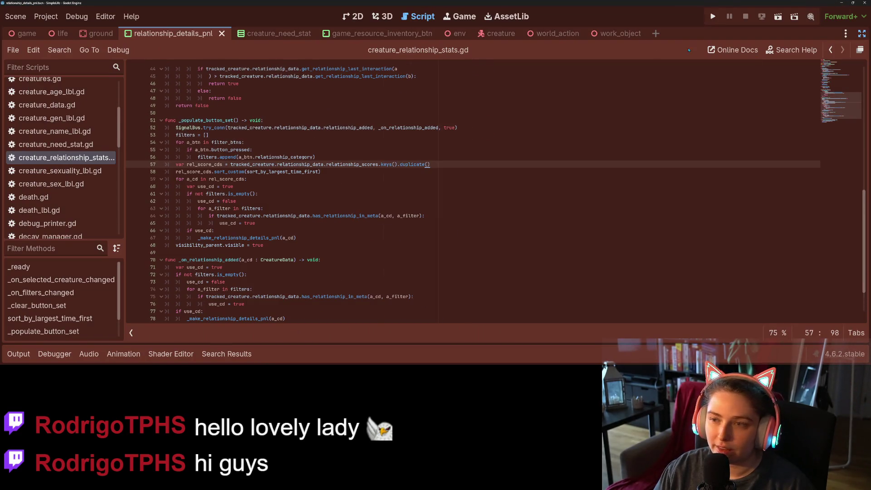
key(ctrl+shift+F11)
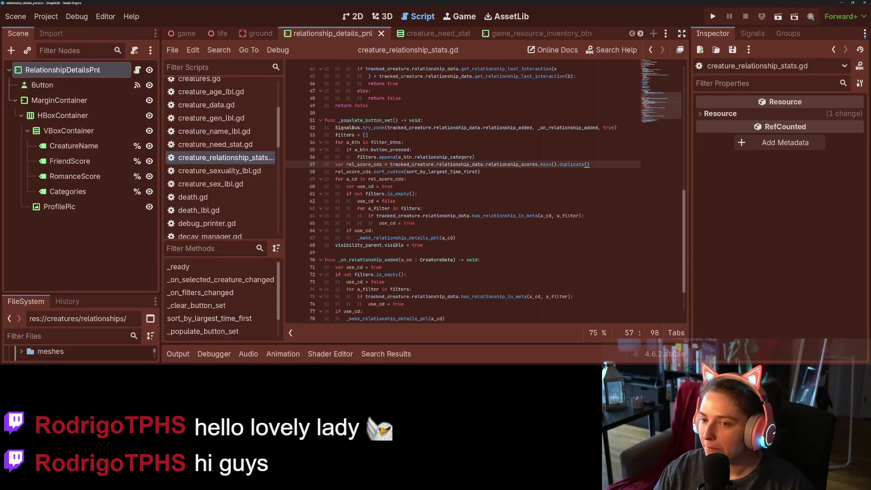
click(450, 216)
mouse_move(161, 195)
mouse_down()
mouse_move(130, 158)
mouse_move(140, 158)
mouse_up()
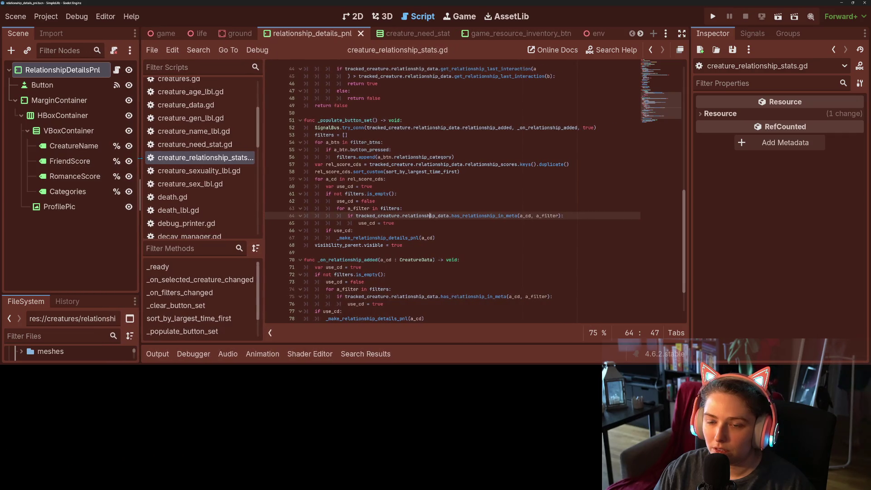
mouse_move(689, 147)
mouse_down()
mouse_move(755, 154)
mouse_move(657, 164)
mouse_move(666, 164)
mouse_up()
click(594, 167)
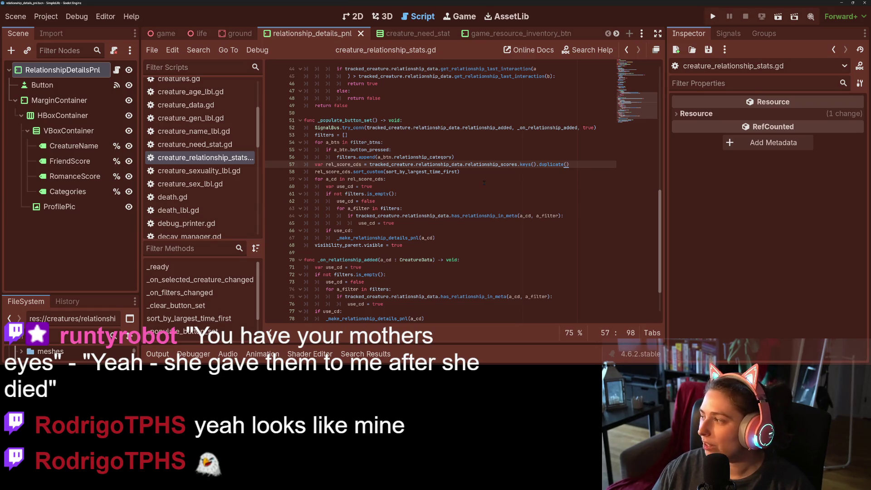
Review tracked_creature, relationship_data and _on_filters_changed usages across lines 16–59 of the script
click(367, 178)
click(386, 165)
double_click(385, 164)
scroll(376, 208, up, 4)
scroll(375, 207, up, 1)
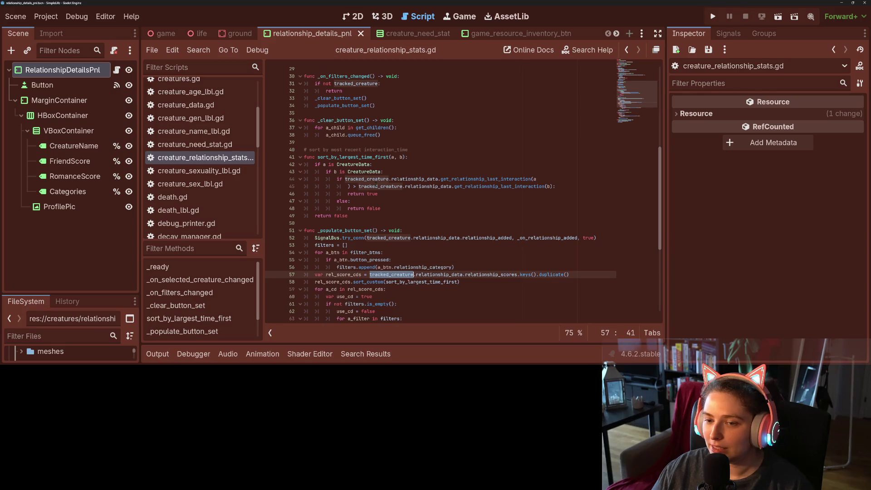
double_click(376, 179)
scroll(336, 197, up, 8)
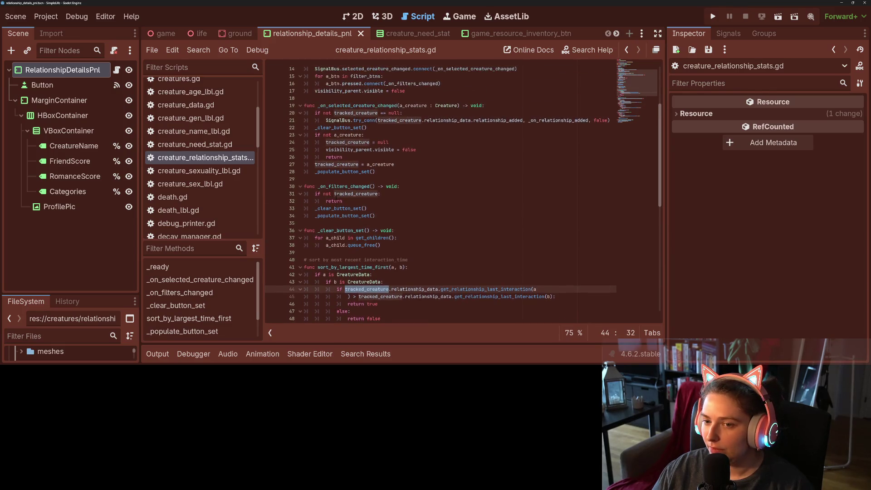
double_click(447, 187)
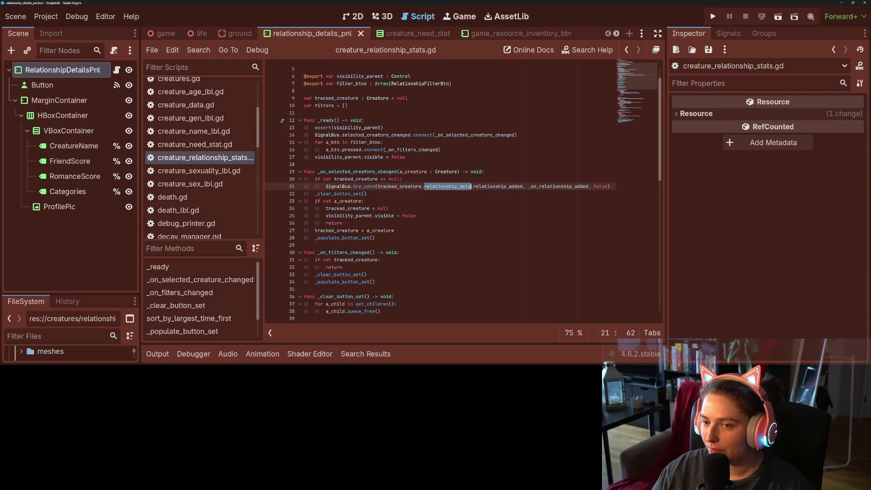
double_click(402, 150)
double_click(389, 186)
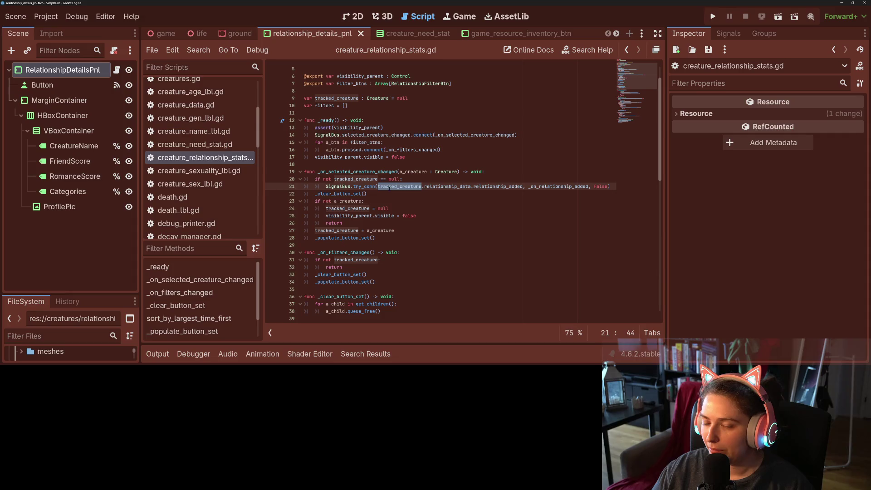
click(368, 194)
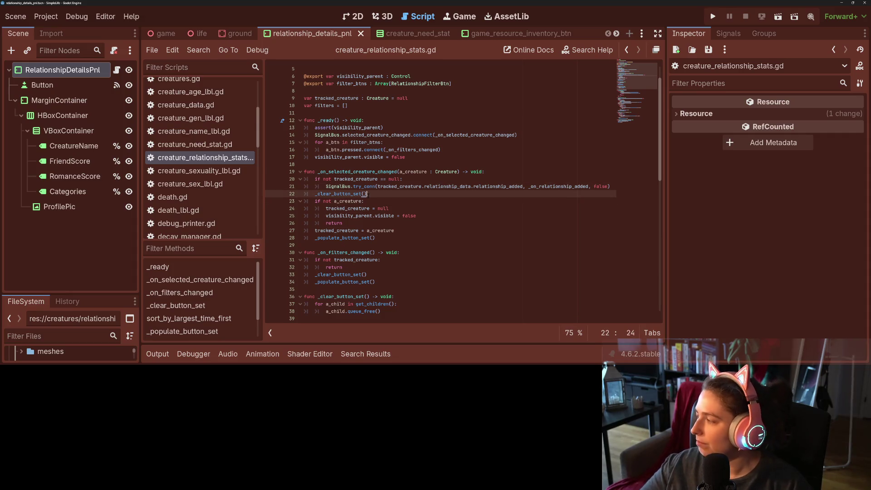
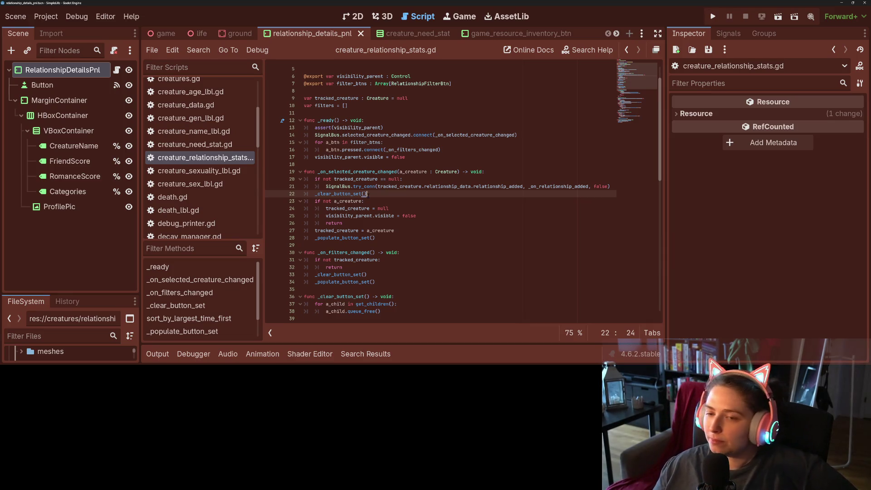
Check _on_selected_creature_changed and the filters line, then switch to the Simple Life Trello board
double_click(343, 172)
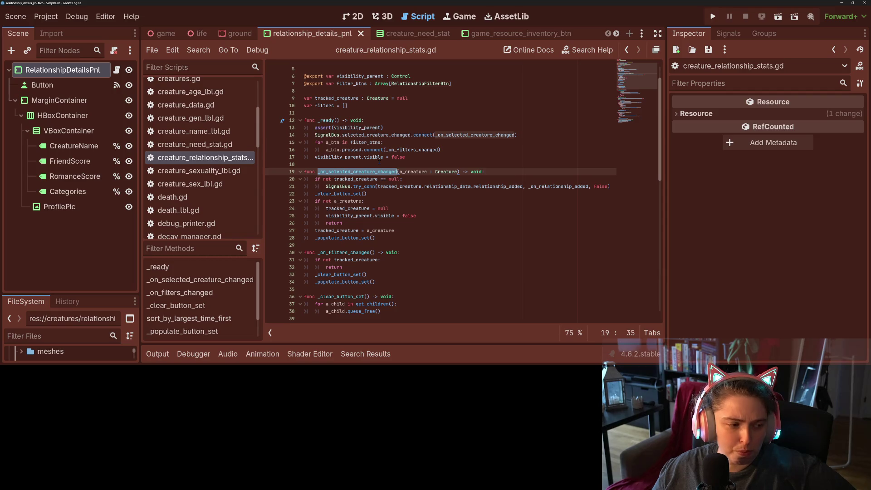
mouse_move(368, 187)
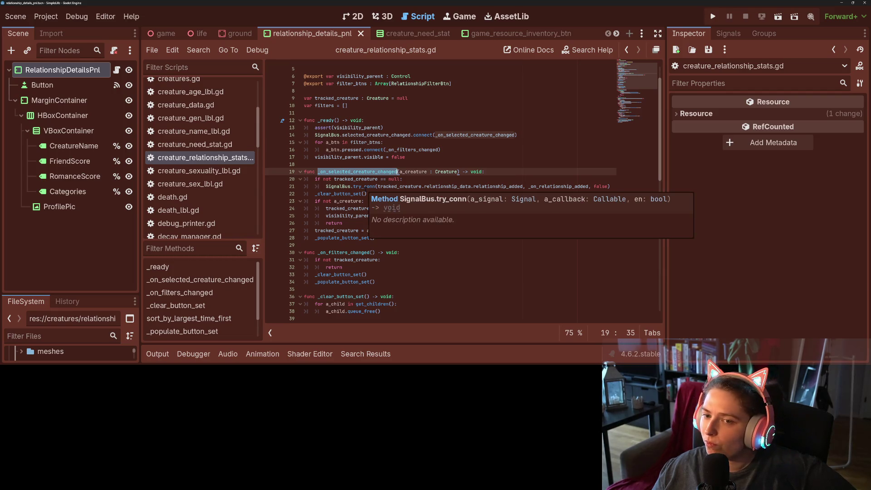
click(364, 106)
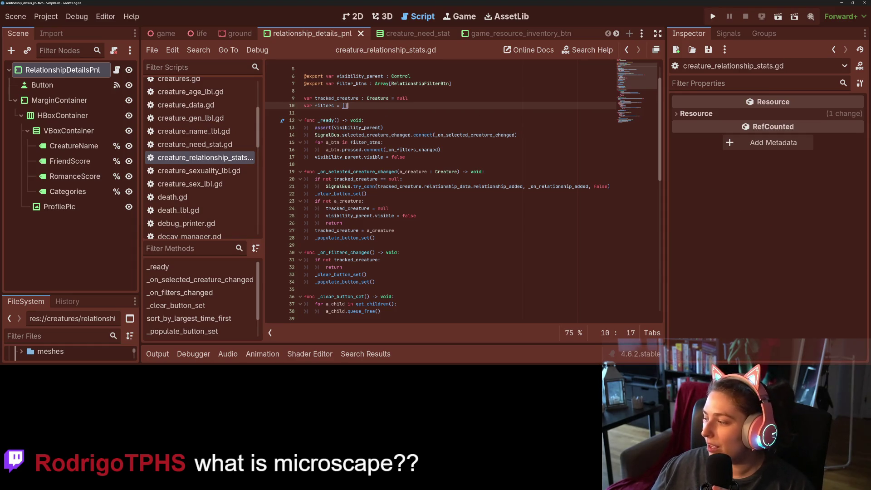
key(alt+Tab)
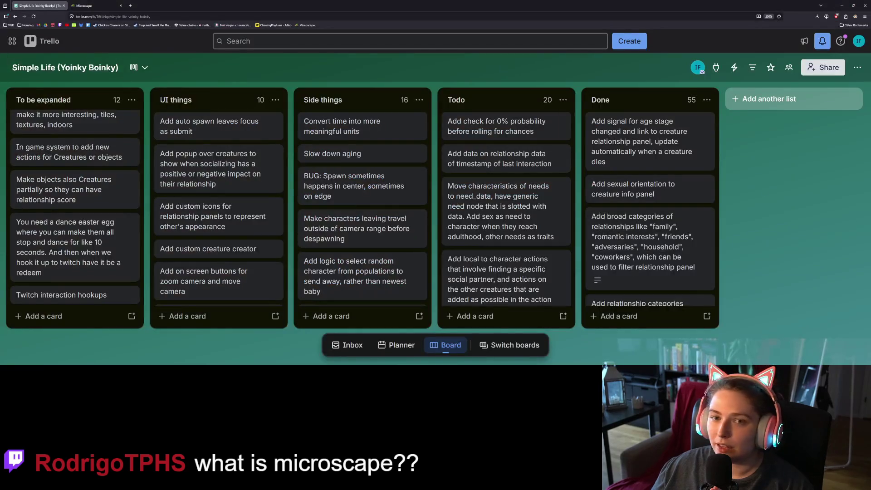
In Microscape, pick Mouse from the Energy panel and start fighting it
click(93, 5)
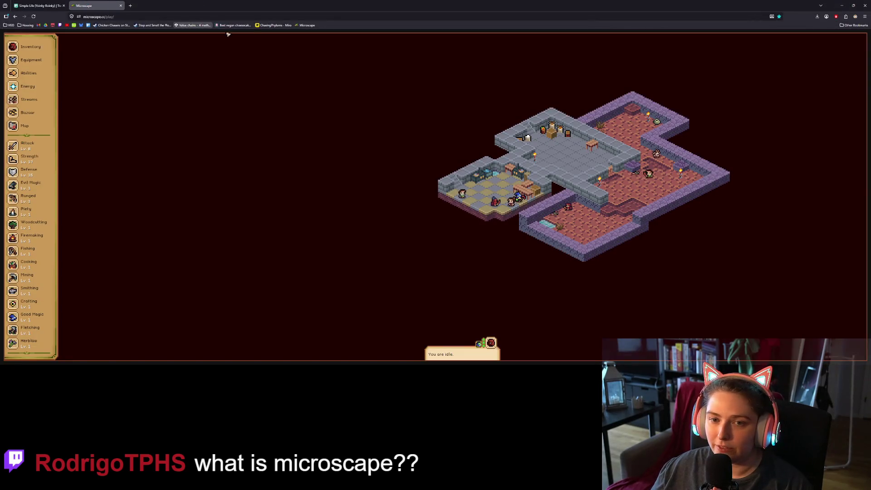
click(690, 181)
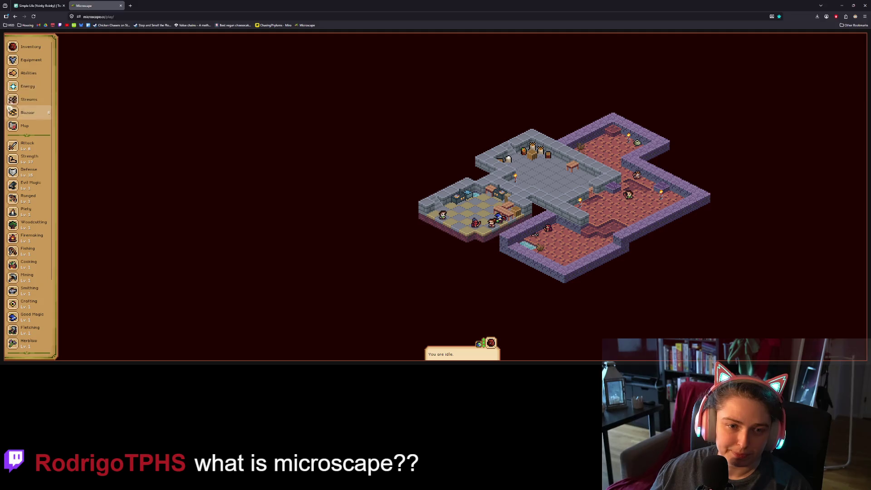
click(14, 87)
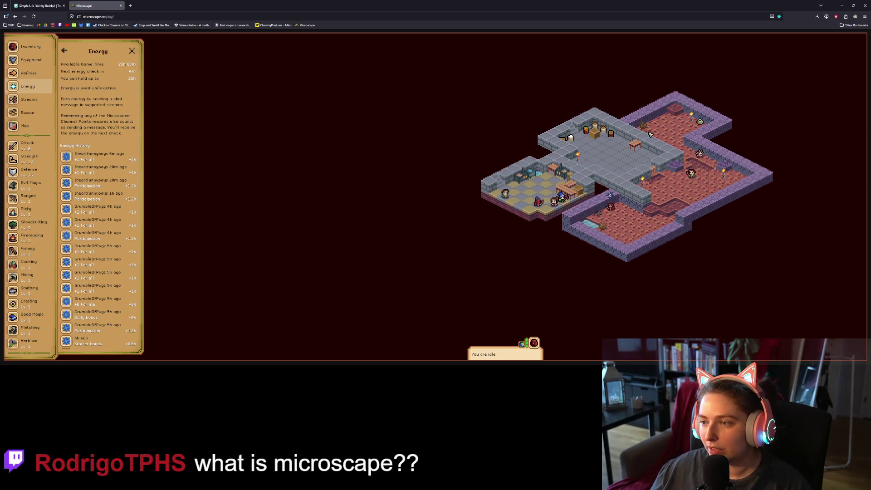
click(670, 126)
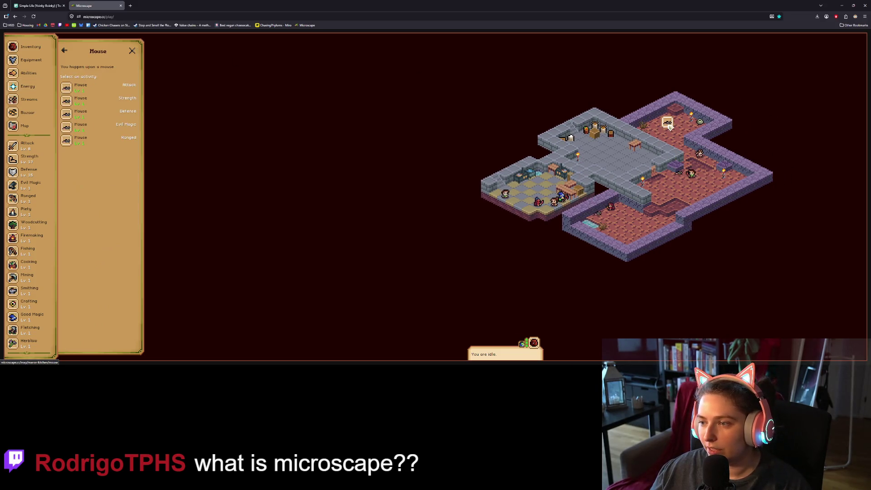
click(100, 129)
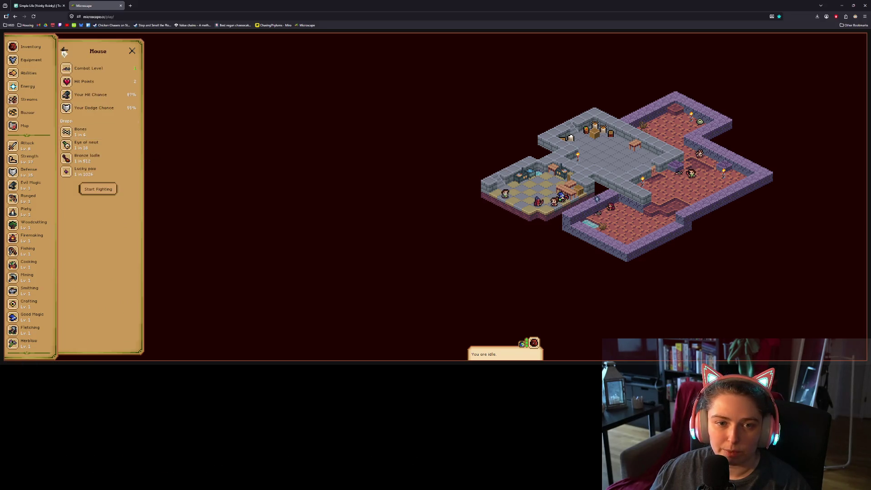
click(64, 51)
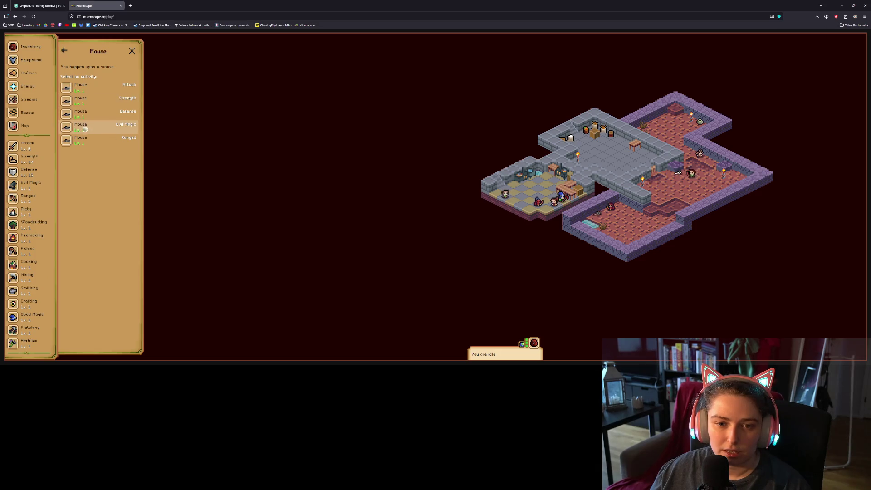
click(100, 127)
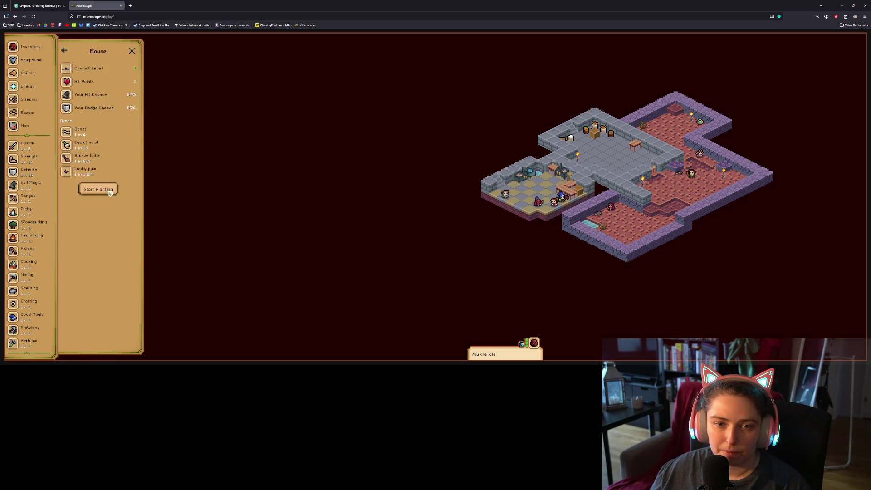
click(108, 190)
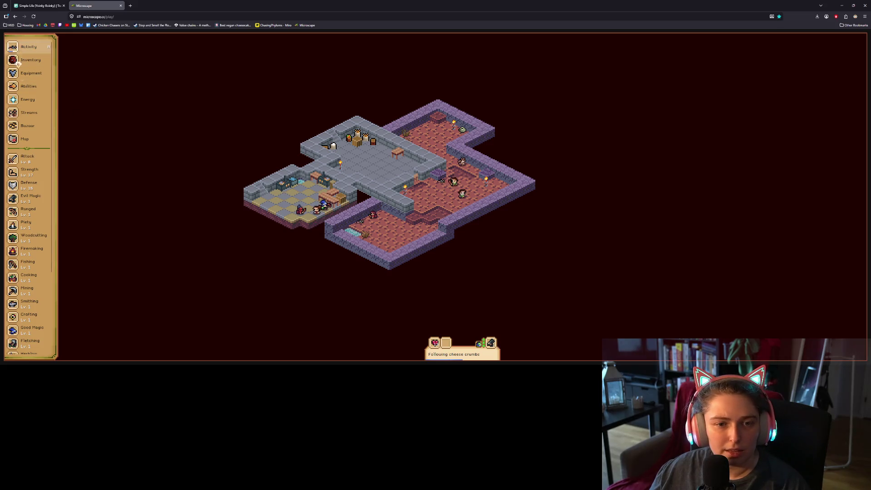
View the Abilities panel, then close it to return to the map
click(26, 89)
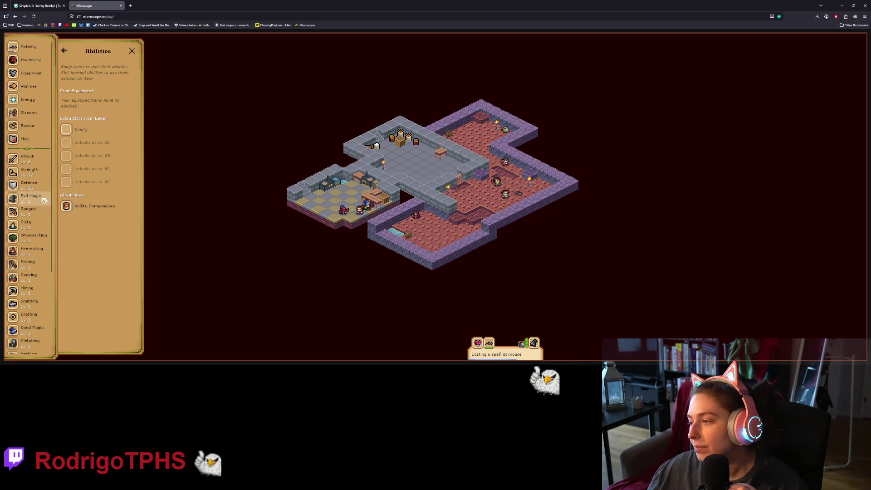
click(373, 17)
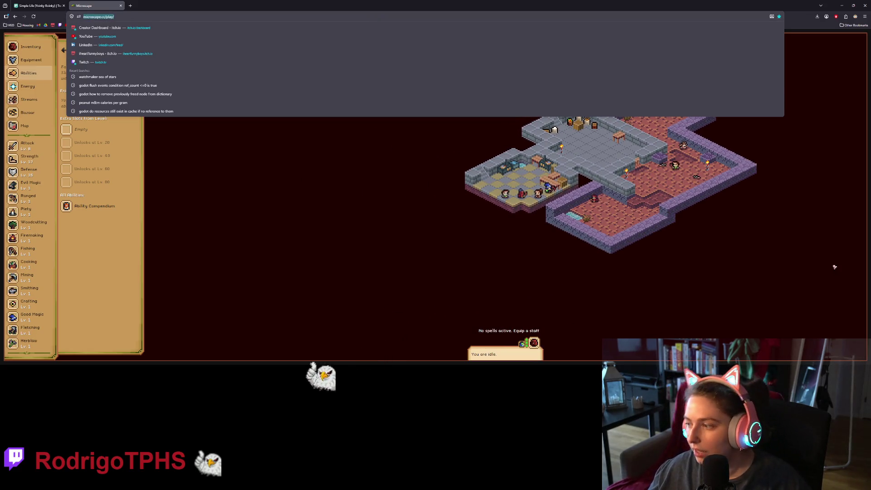
click(599, 284)
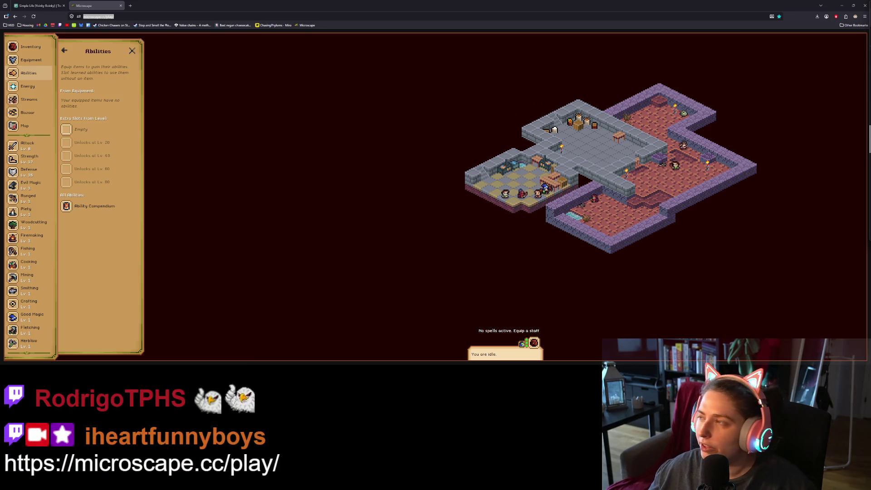
click(132, 50)
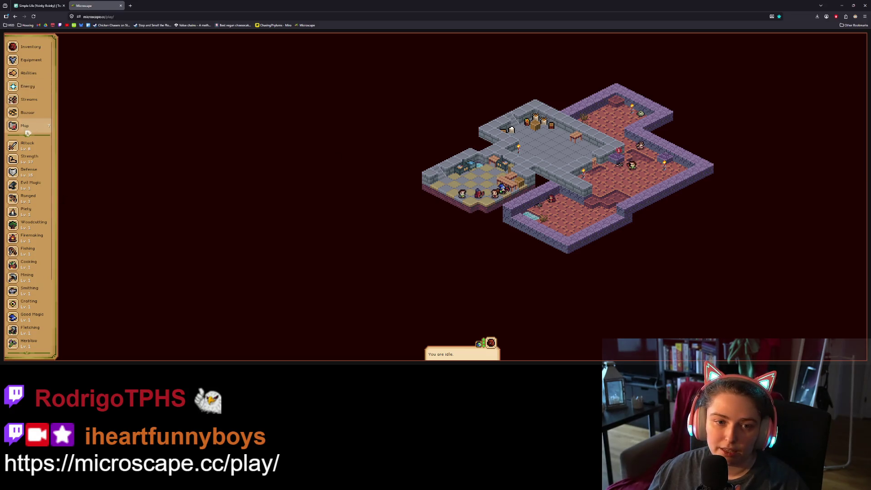
click(29, 100)
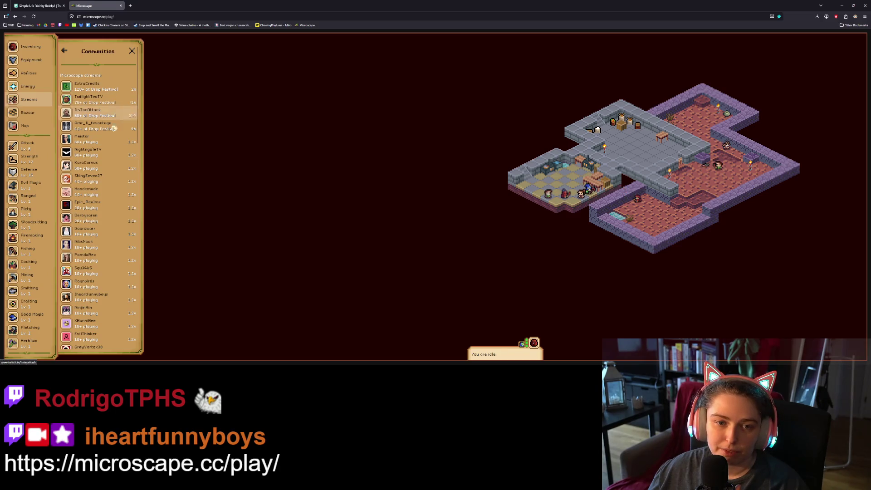
Scroll through the Microscape community streams, then return to the Simple Life Trello board
scroll(104, 281, down, 5)
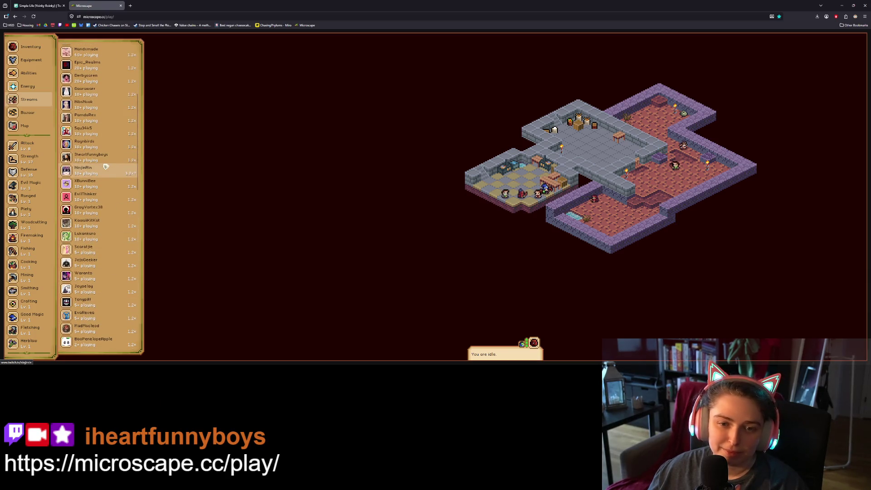
scroll(106, 164, down, 9)
scroll(108, 177, up, 15)
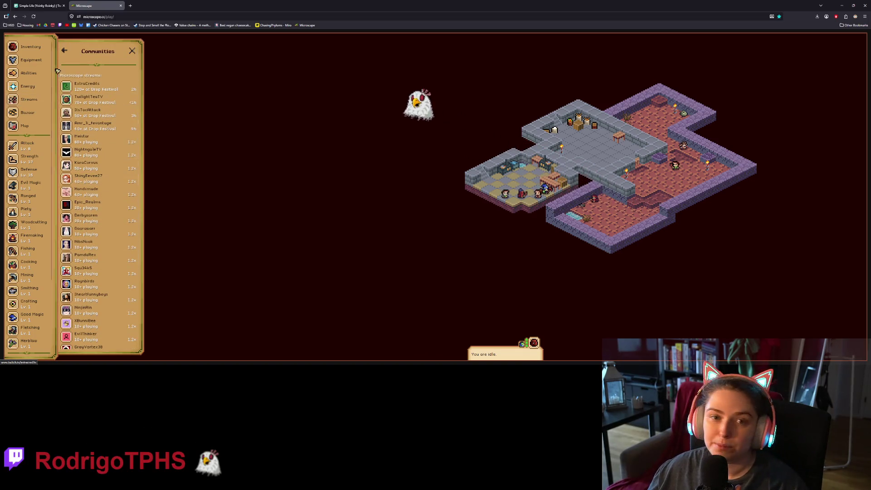
click(39, 5)
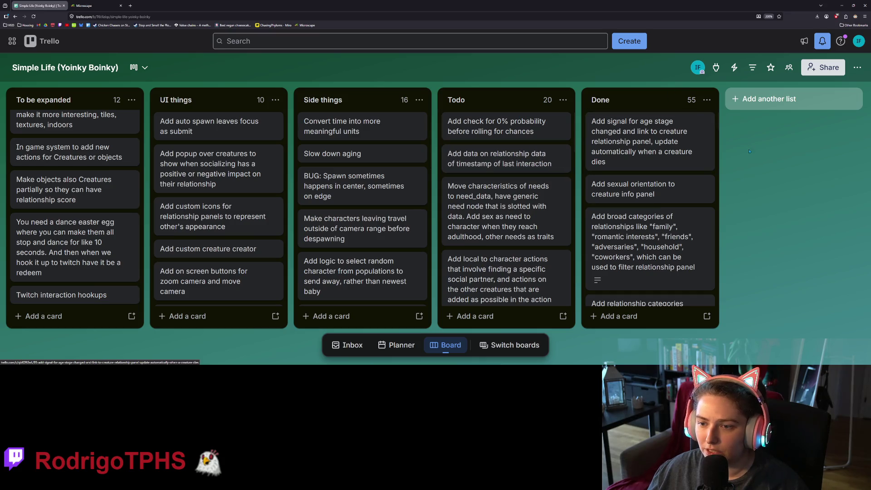
Minimize the browser and add a blank line below the filters variable in Godot
click(842, 5)
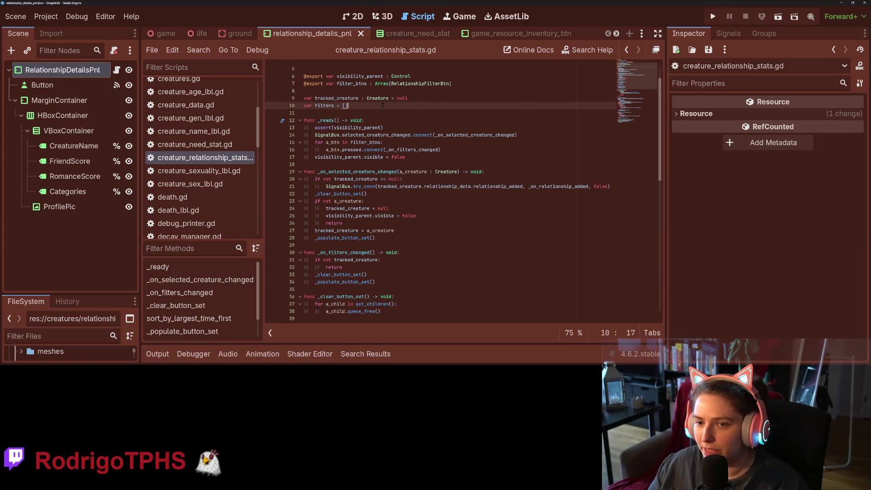
key(Return)
key(Return)
Declare var relationships_order = [] below the filters array
text(var re)
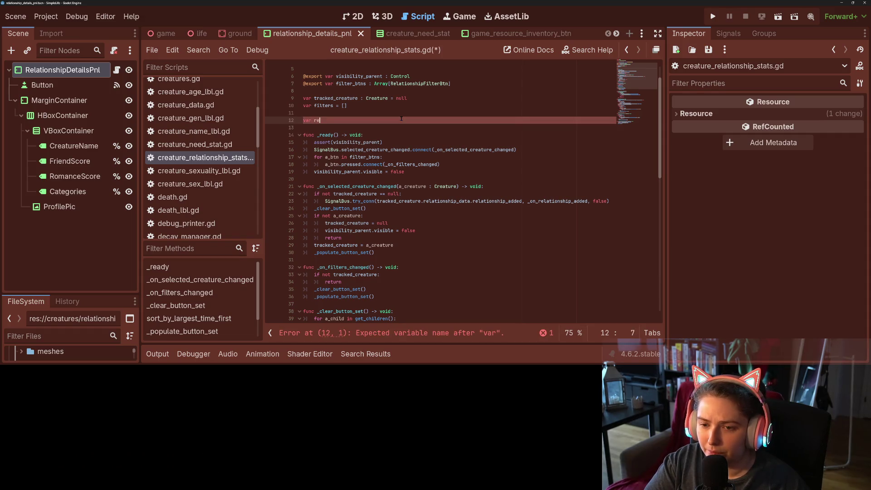
text(lations)
text(hips_order =)
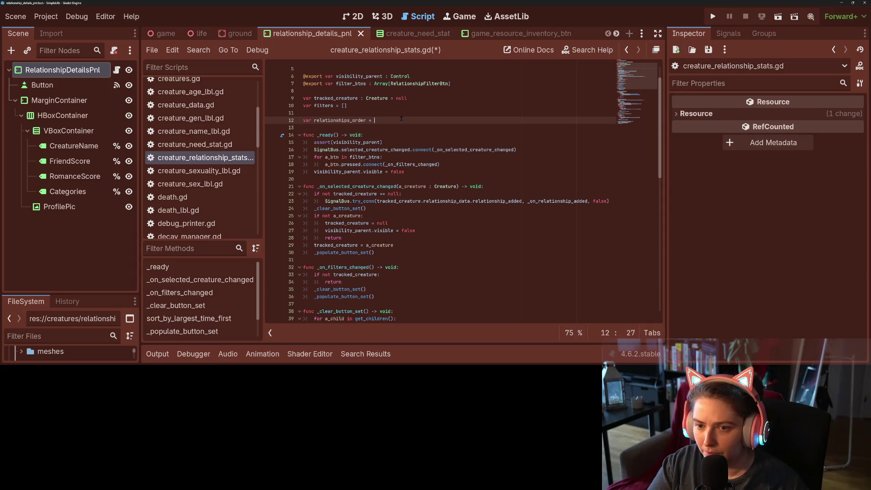
key(ctrl+space)
text([])
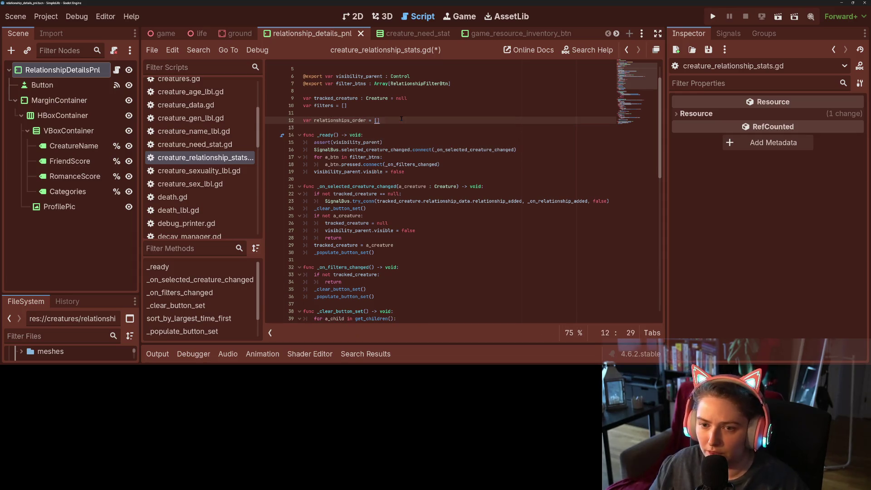
Scroll down through the script to the _populate_button_set function
double_click(349, 120)
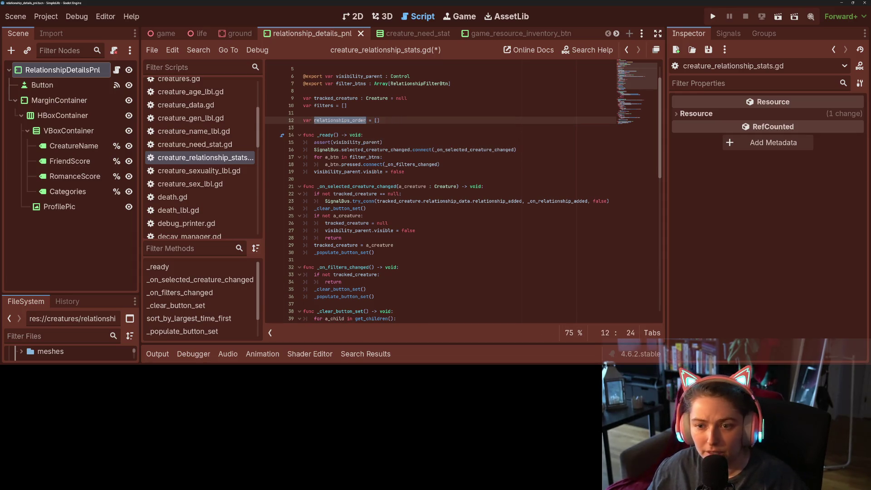
click(369, 171)
scroll(355, 136, down, 3)
click(355, 136)
scroll(354, 136, down, 2)
double_click(354, 238)
scroll(354, 238, down, 5)
double_click(345, 178)
scroll(345, 178, down, 2)
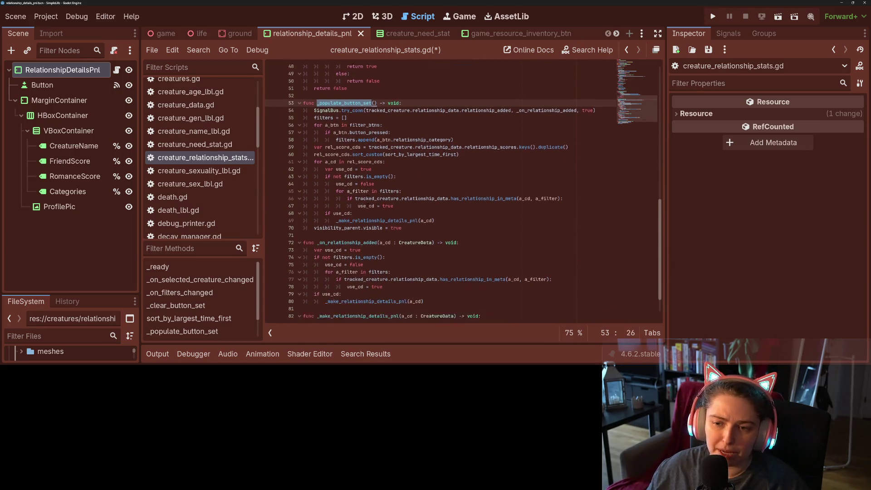
Add a force : bool = true parameter to _populate_button_set
scroll(373, 135, down, 2)
click(376, 91)
key(Left)
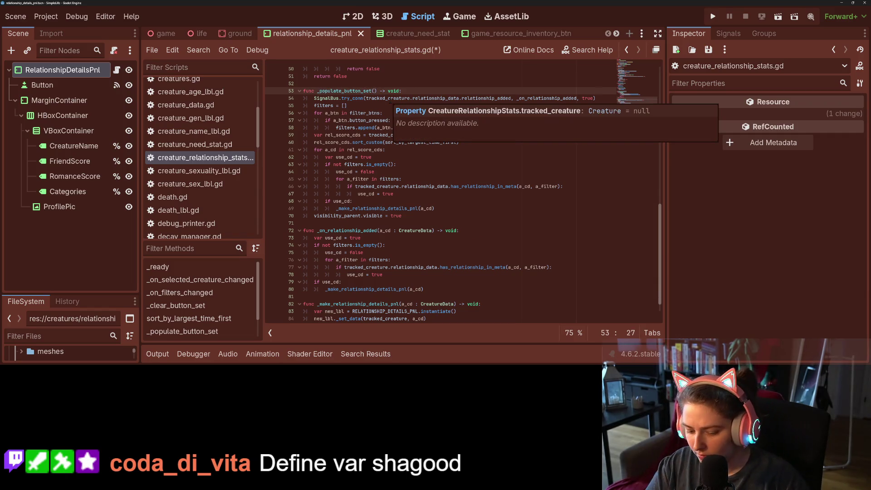
text(force : bool = )
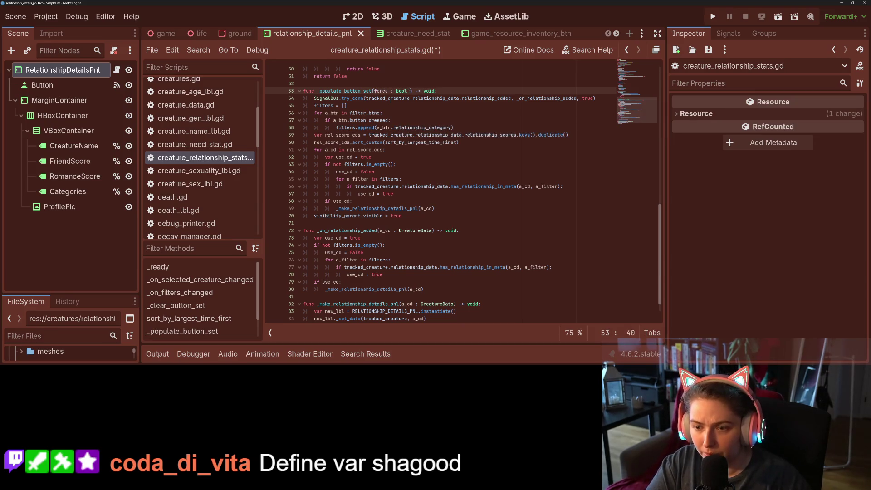
text(tr)
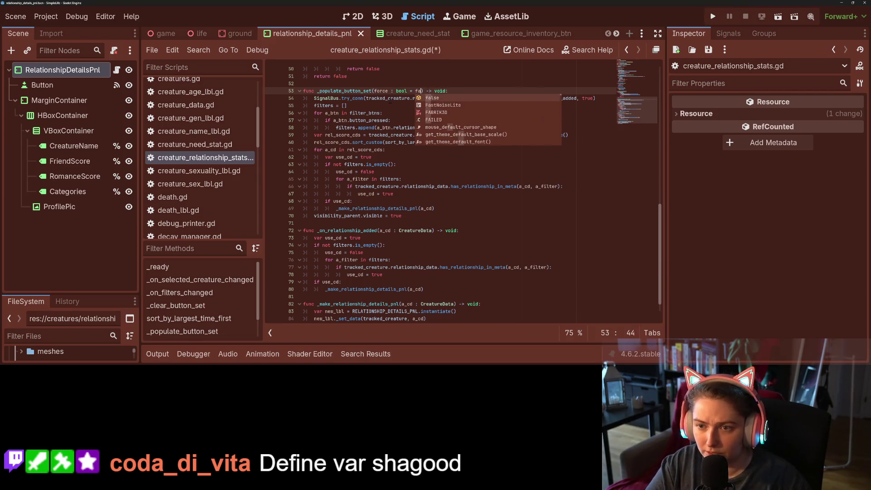
text(ue)
key(ctrl+s)
Change the force parameter's default to false and save the script
click(371, 90)
scroll(429, 212, up, 10)
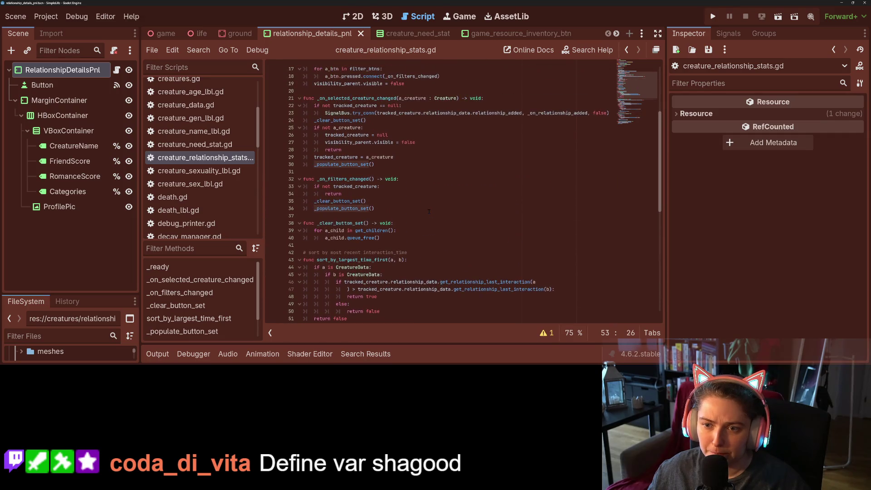
key(ctrl+Right)
key(ctrl+Right)
key(ctrl+Right)
key(ctrl+shift+Right)
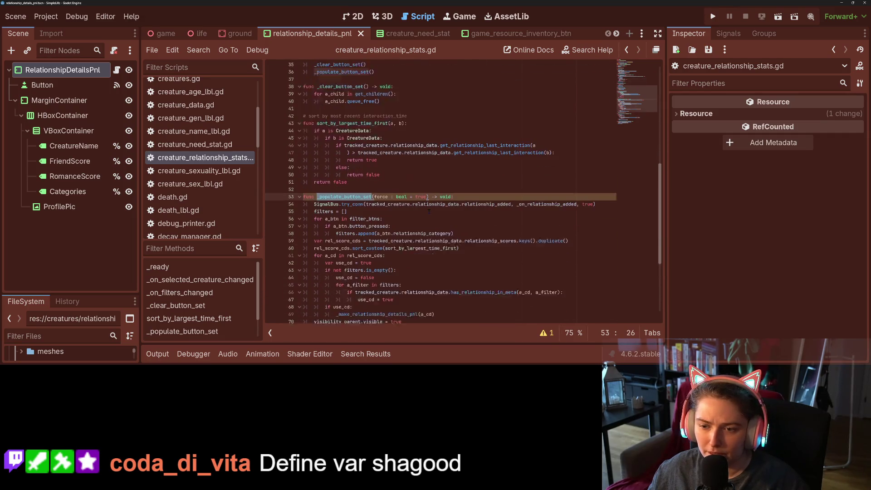
text(fal)
key(ctrl+BackSpace)
key(ctrl+BackSpace)
key(ctrl+BackSpace)
key(ctrl+z)
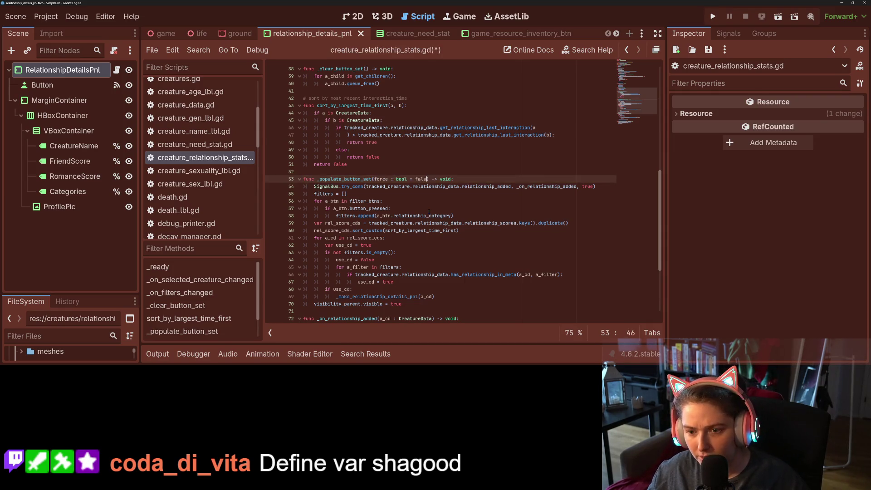
text(se)
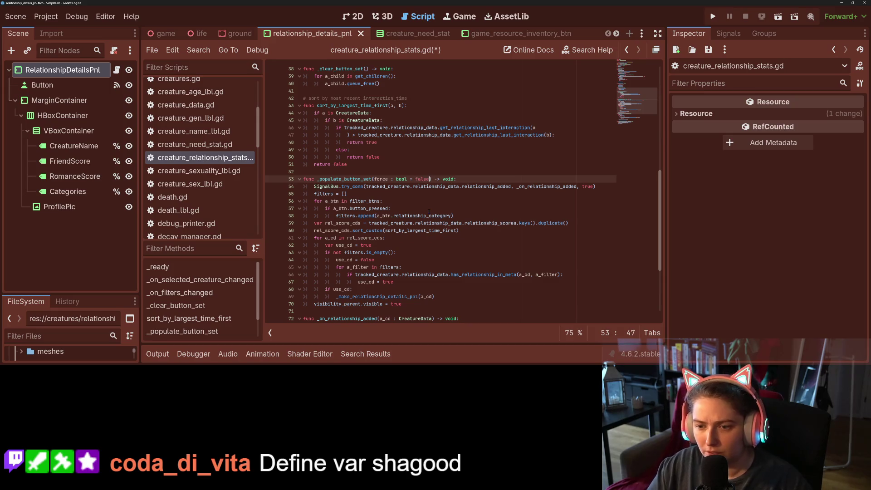
key(ctrl+s)
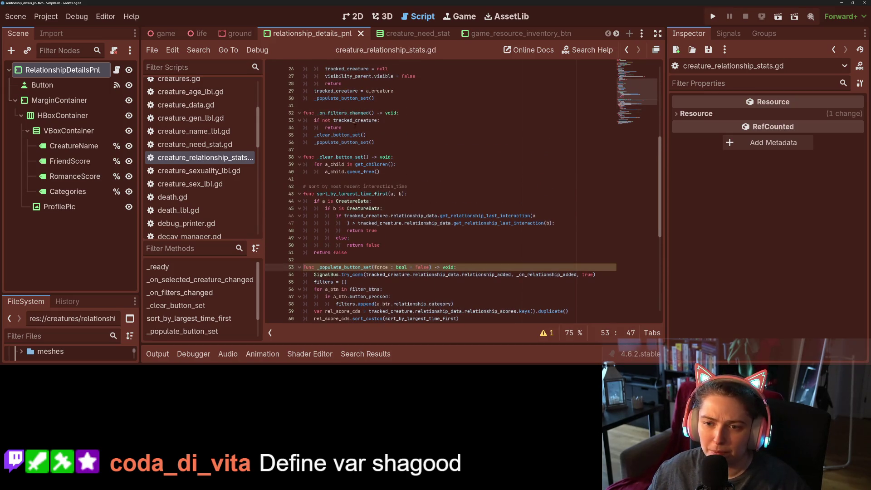
Pass true to the _populate_button_set call in _on_selected_creature_changed and save
scroll(463, 191, up, 3)
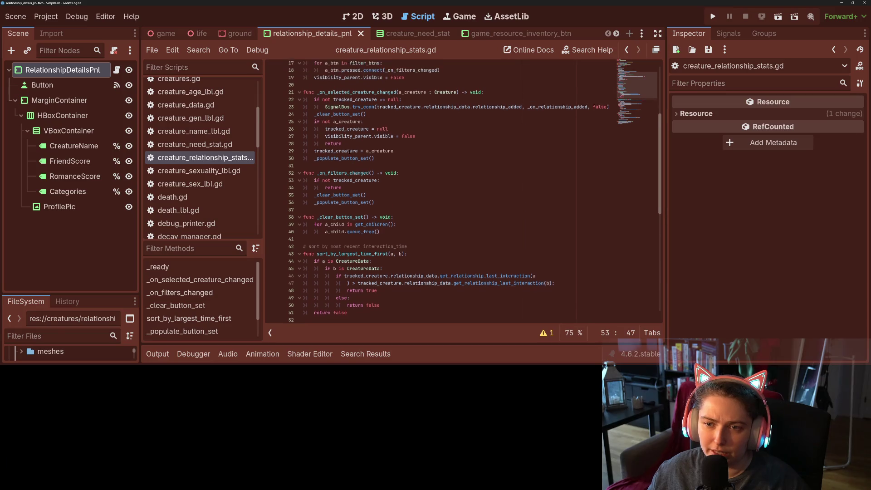
double_click(374, 98)
click(371, 165)
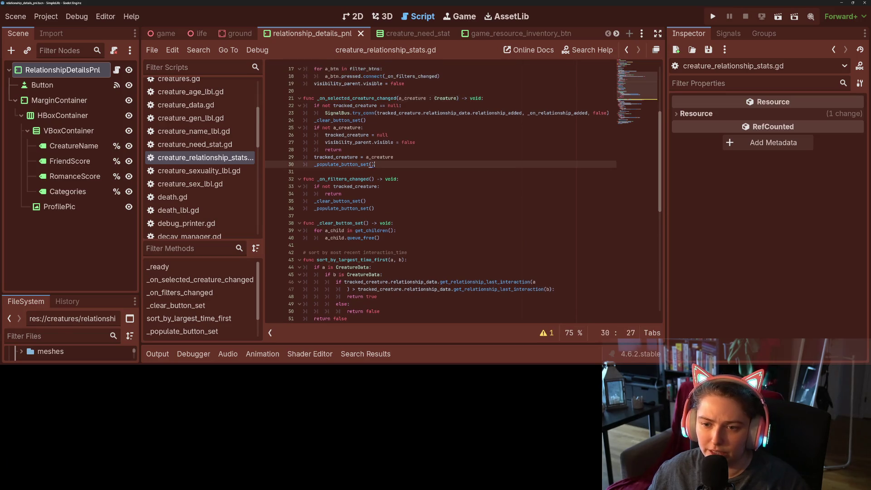
text(true)
key(ctrl+s)
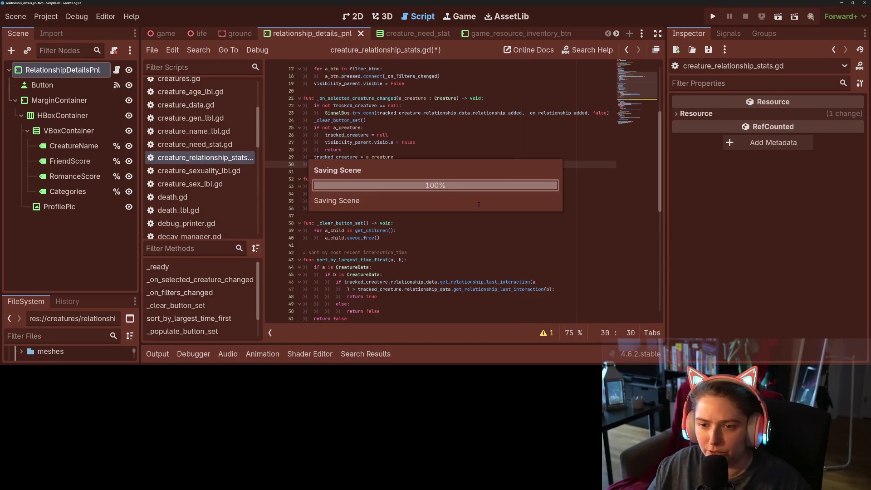
Review the _on_filters_changed call and select var rel_score_cds in _populate_button_set
click(468, 202)
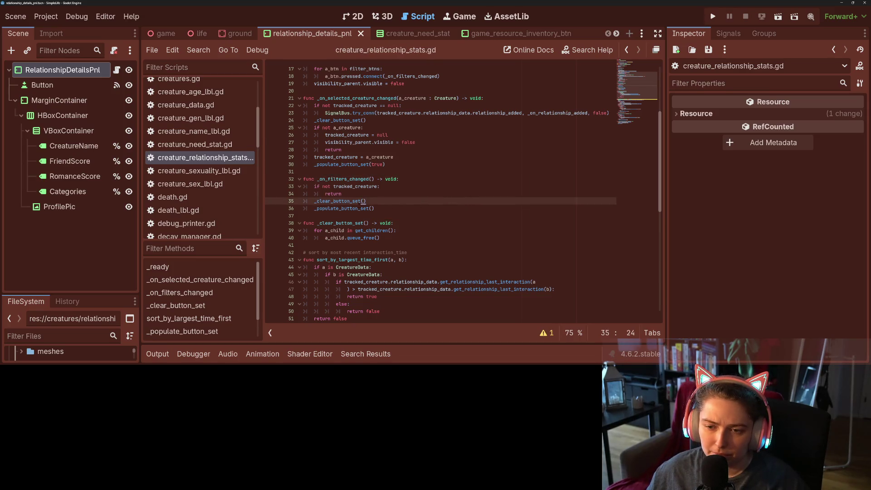
double_click(360, 180)
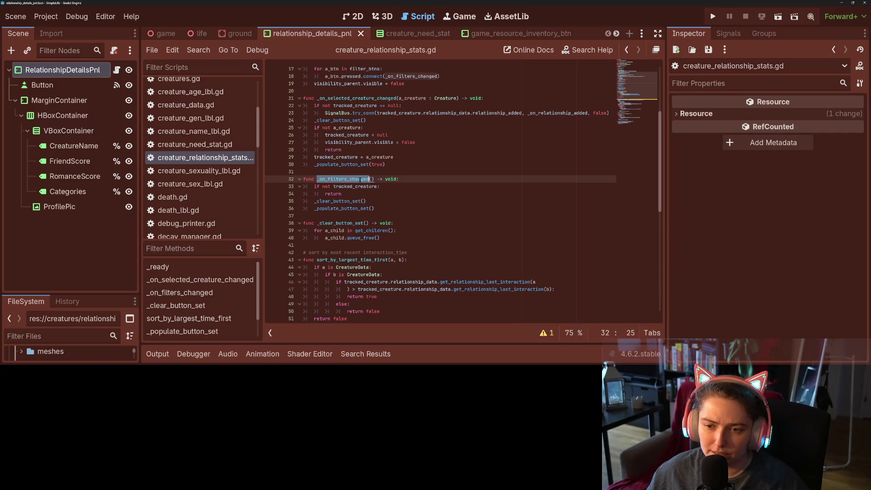
click(370, 208)
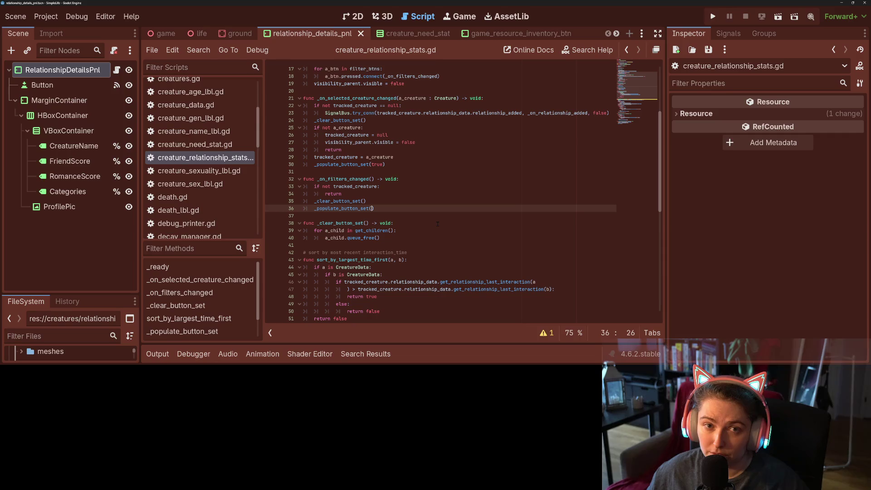
ctrl+click(345, 208)
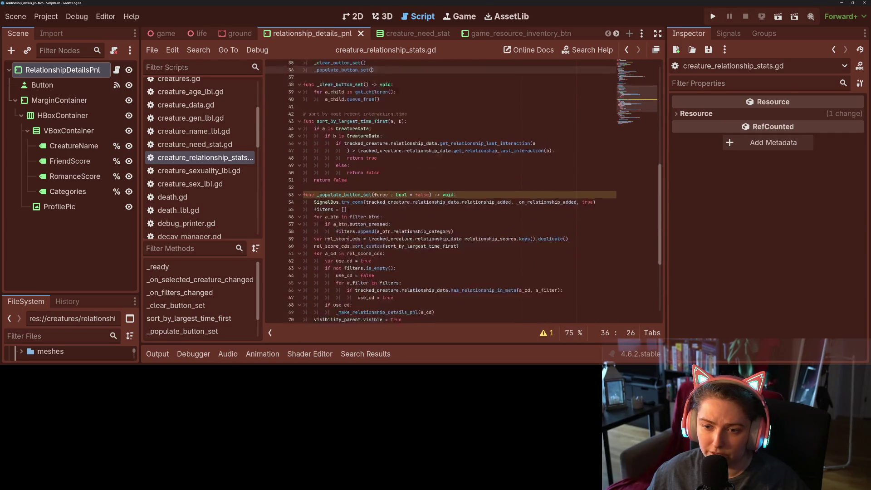
click(364, 194)
click(348, 178)
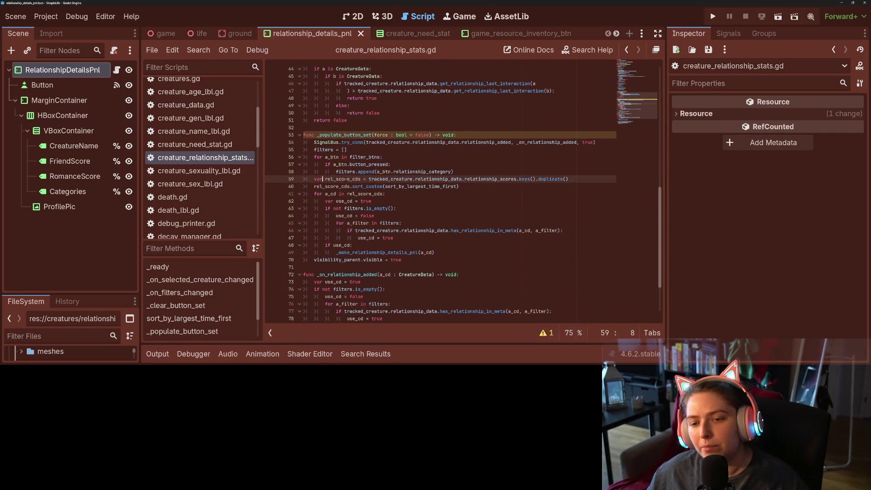
drag(361, 178, 314, 178)
scroll(344, 236, up, 10)
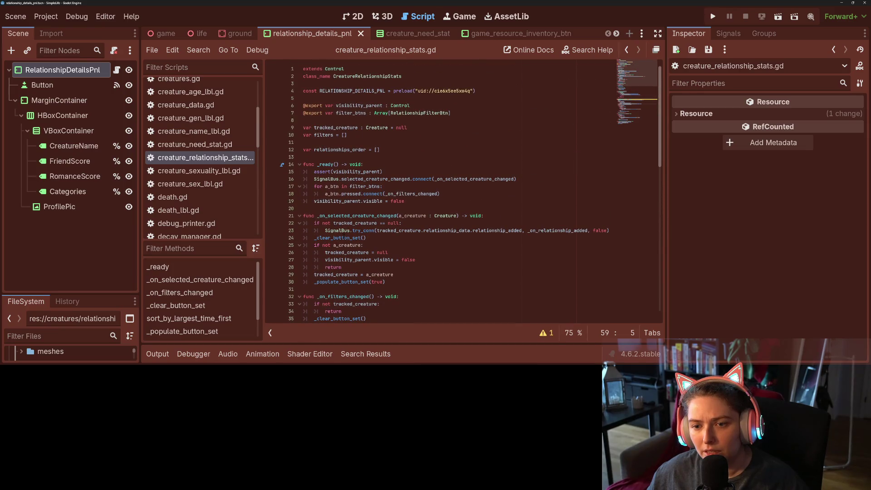
Begin an if condition on rel_score_cds on a new line above the for loop
drag(314, 149, 366, 149)
scroll(463, 191, down, 10)
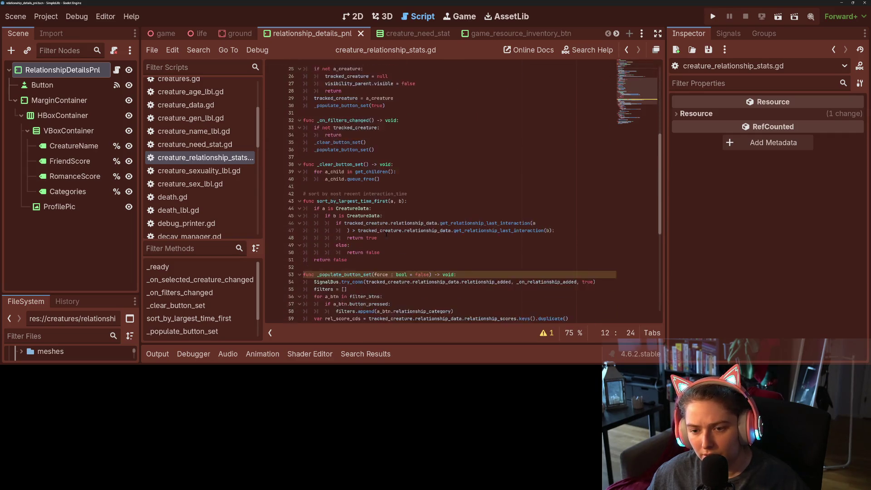
scroll(463, 191, down, 3)
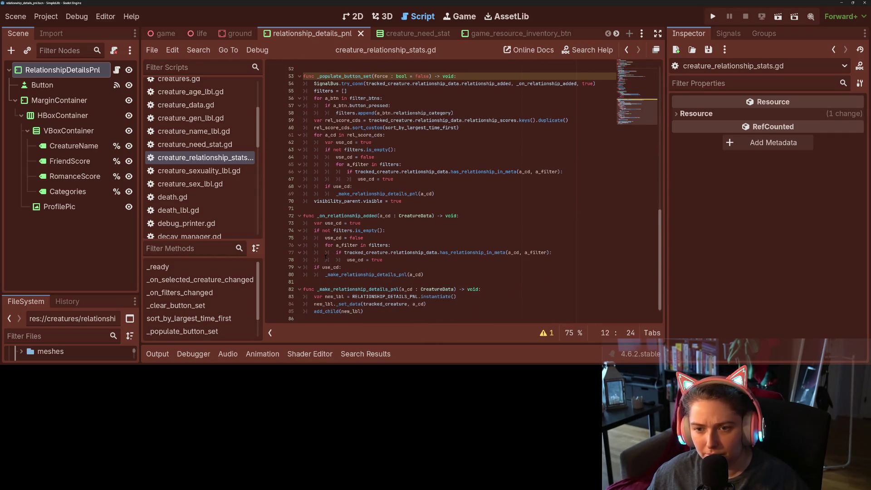
scroll(321, 255, up, 2)
click(337, 178)
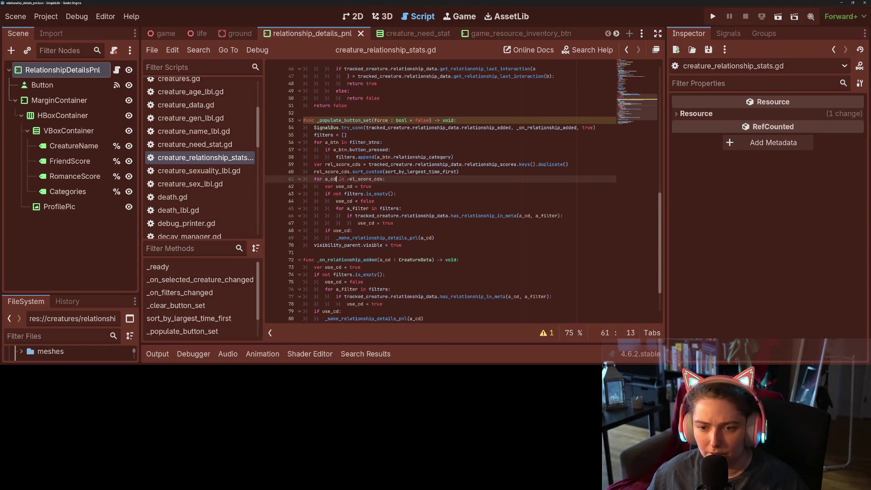
key(ctrl+shift+Return)
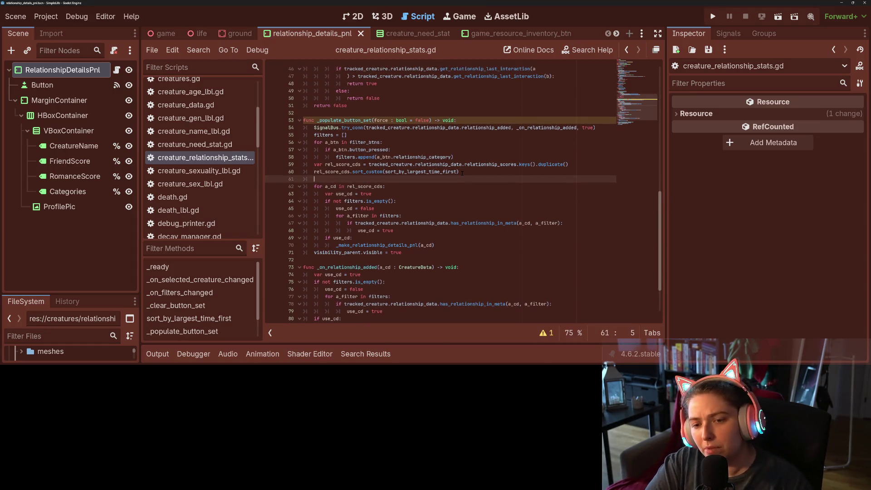
text(ifrel)
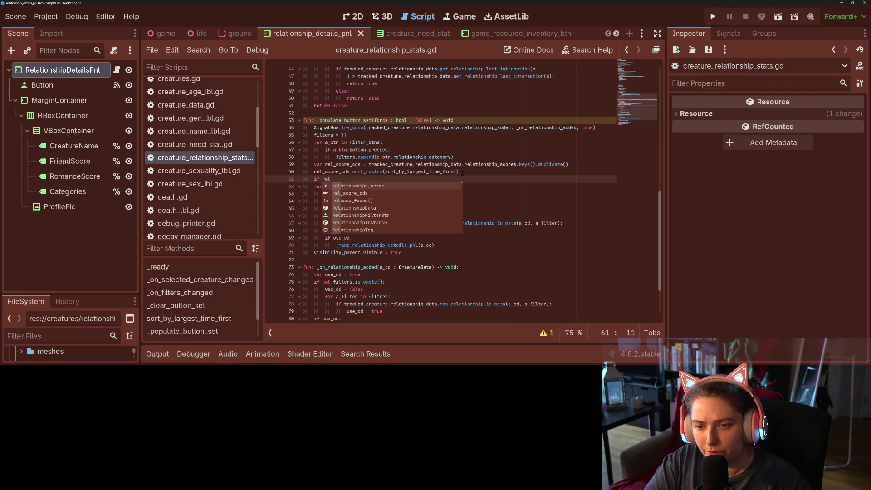
key(Down)
key(Return)
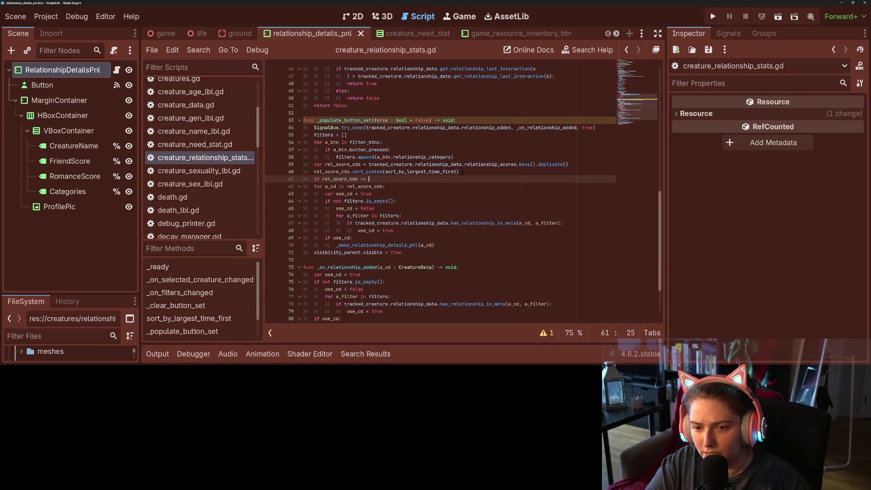
Complete 'if not force and rel_score_cds … relationships_order:' with an early return
text(relationships_order:)
key(Return)
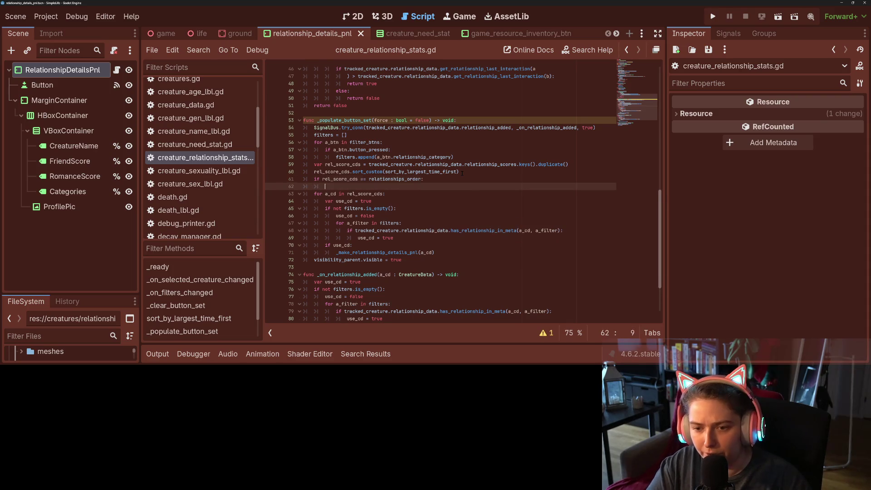
key(Up)
key(Home)
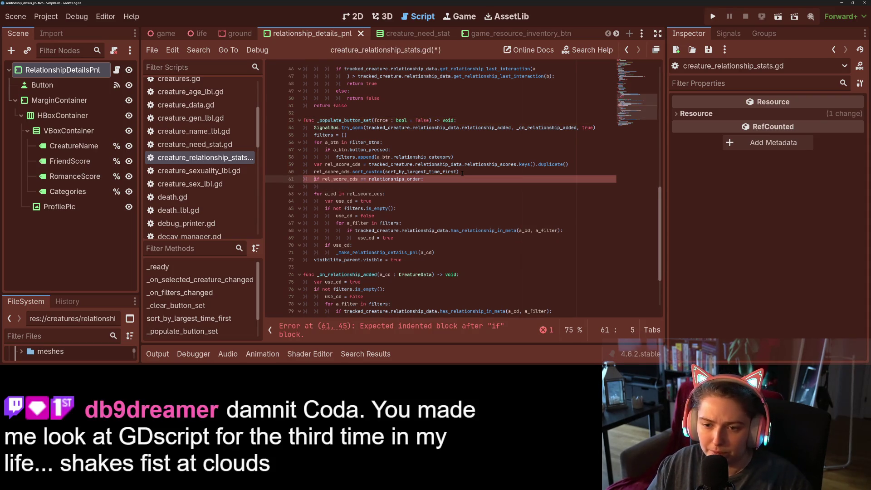
text(not force and)
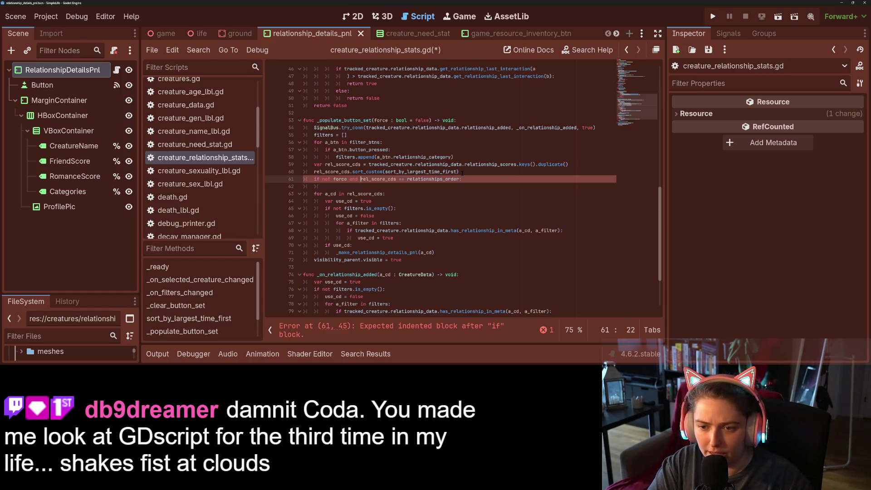
key(Down)
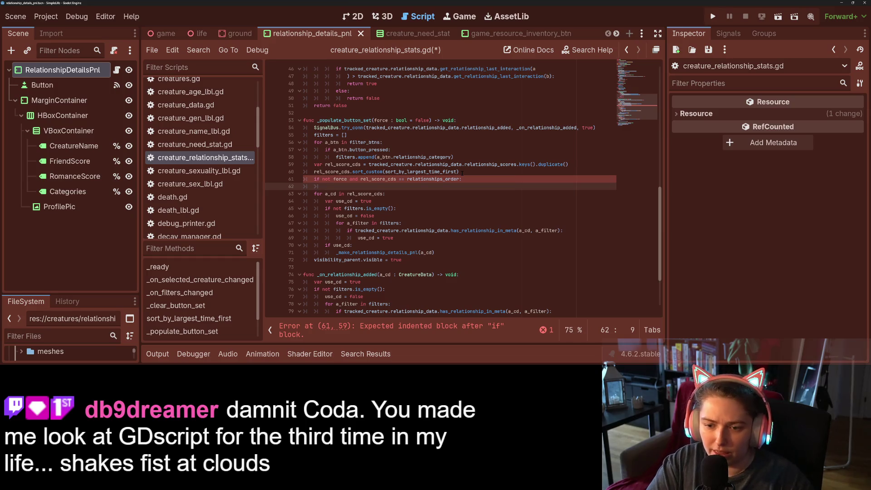
text(return)
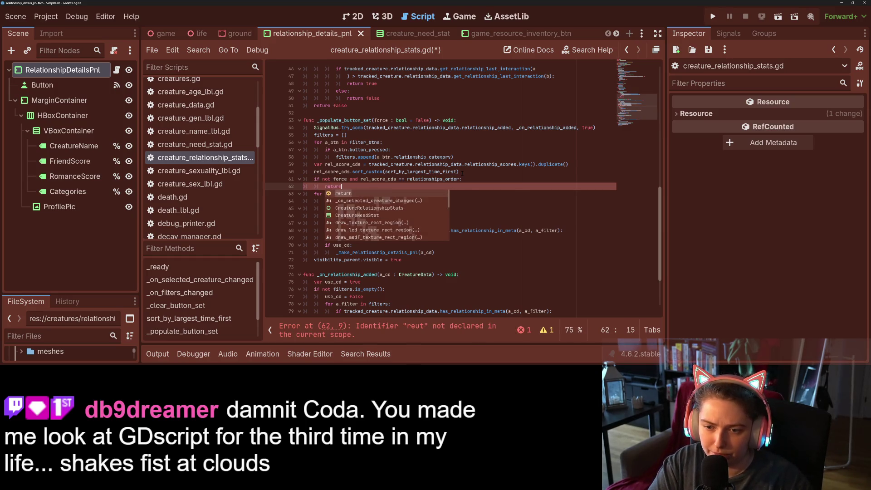
key(Return)
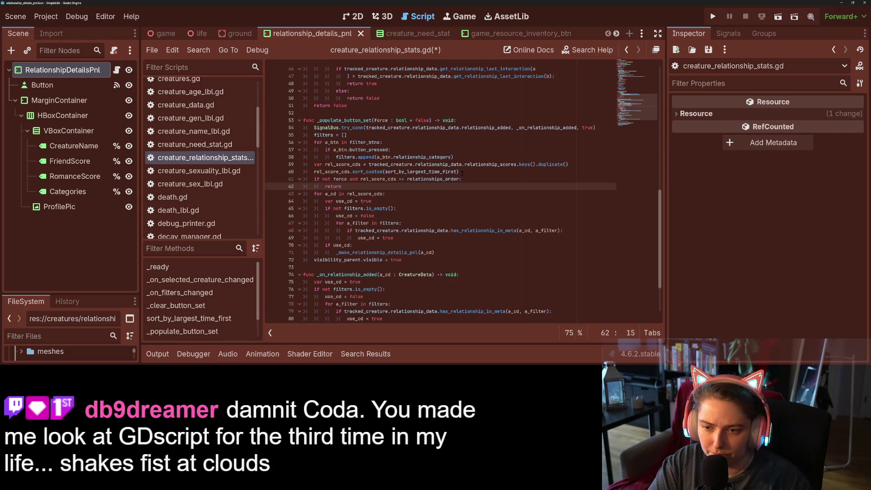
key(Return)
text(re)
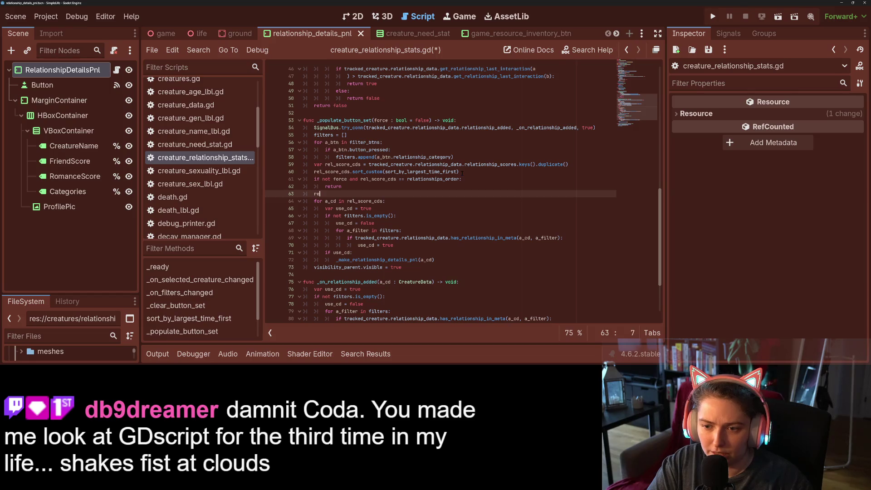
Assign rel_score_cds to relationships_order and save the script
text(l)
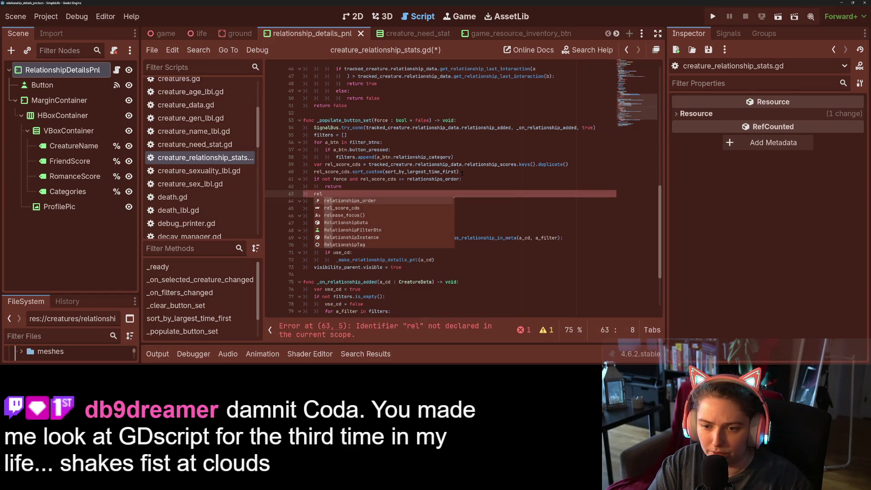
key(Return)
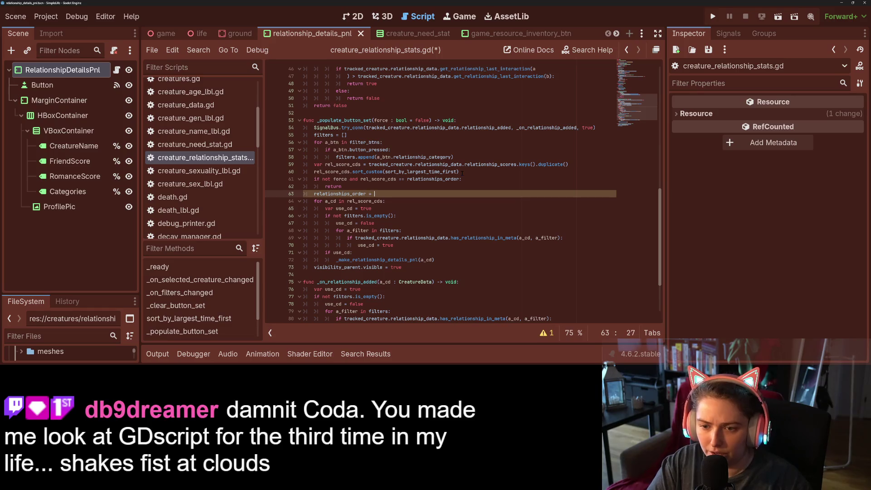
text(rel)
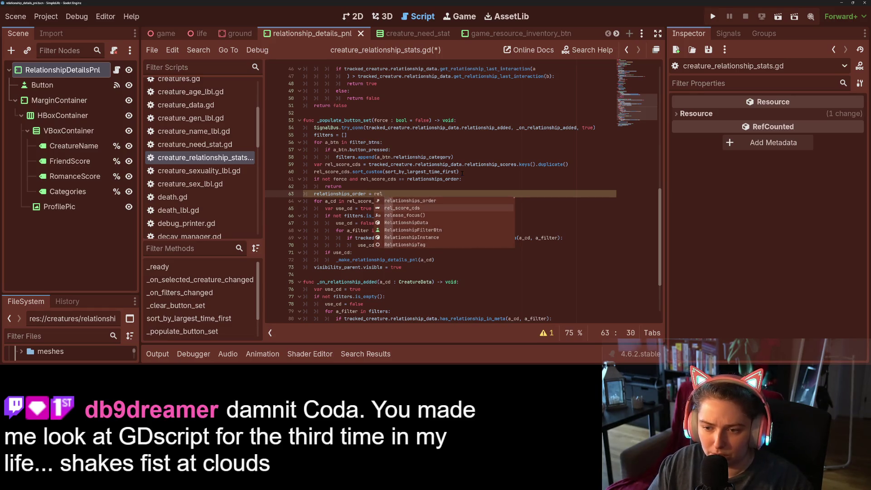
key(Return)
key(ctrl+s)
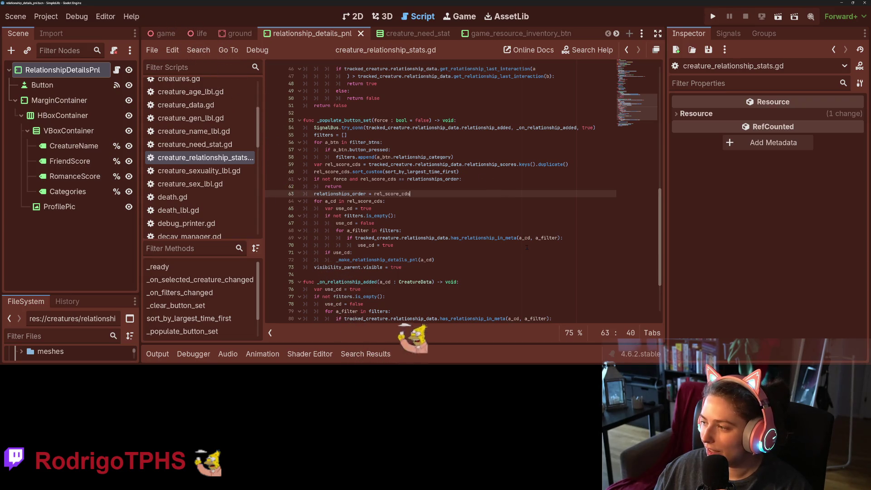
click(494, 223)
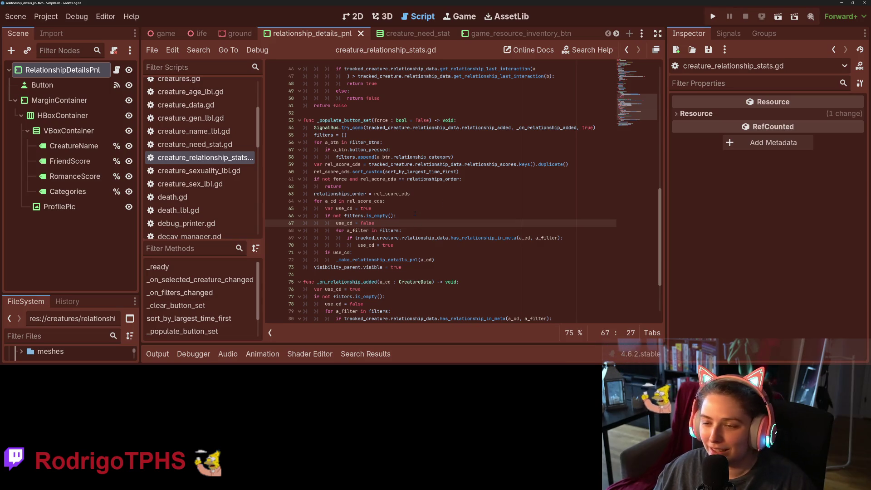
double_click(358, 193)
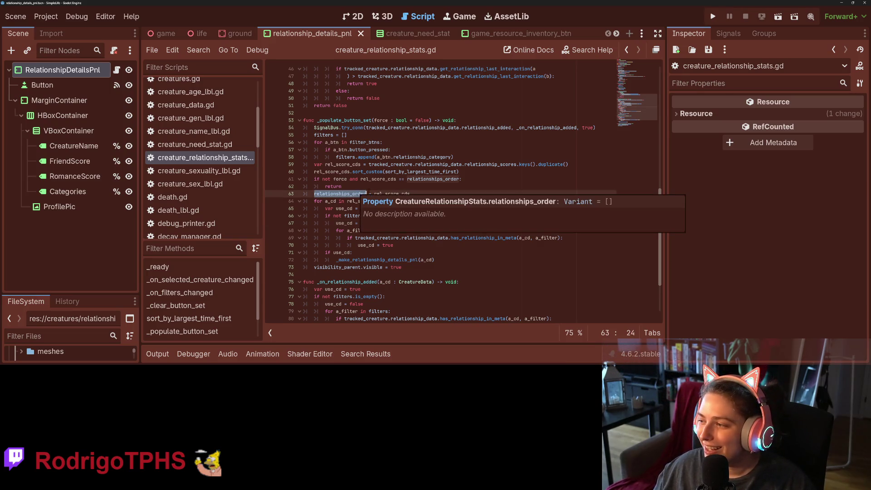
click(344, 201)
double_click(345, 120)
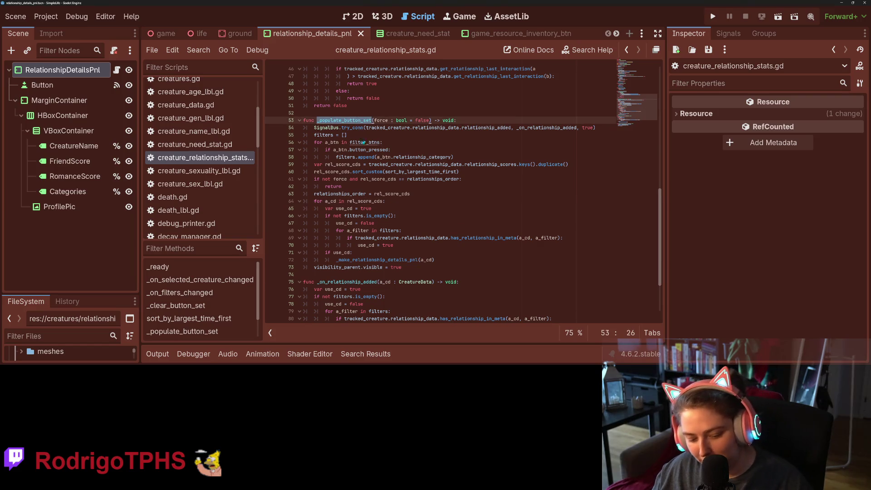
scroll(404, 214, up, 5)
scroll(404, 215, up, 4)
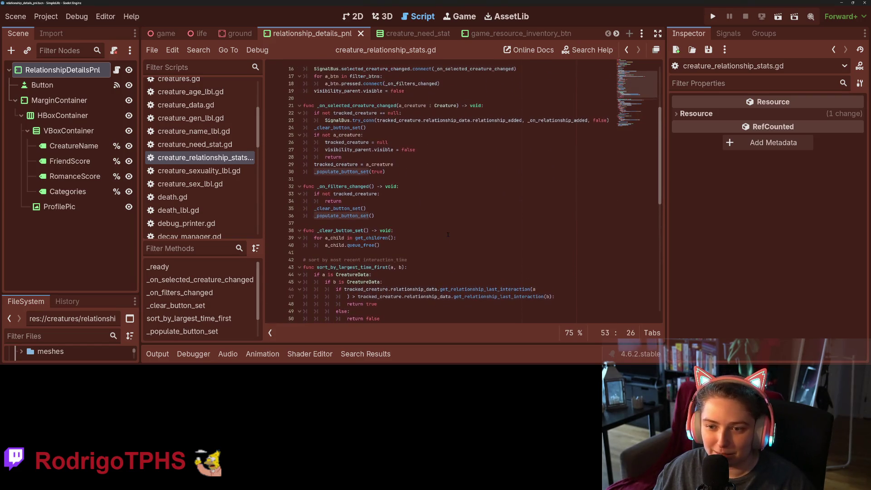
scroll(443, 239, up, 2)
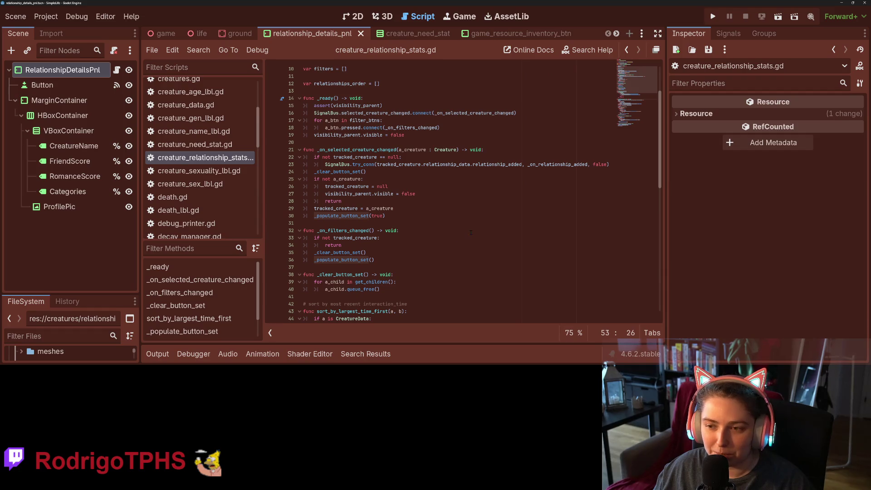
click(427, 201)
click(436, 216)
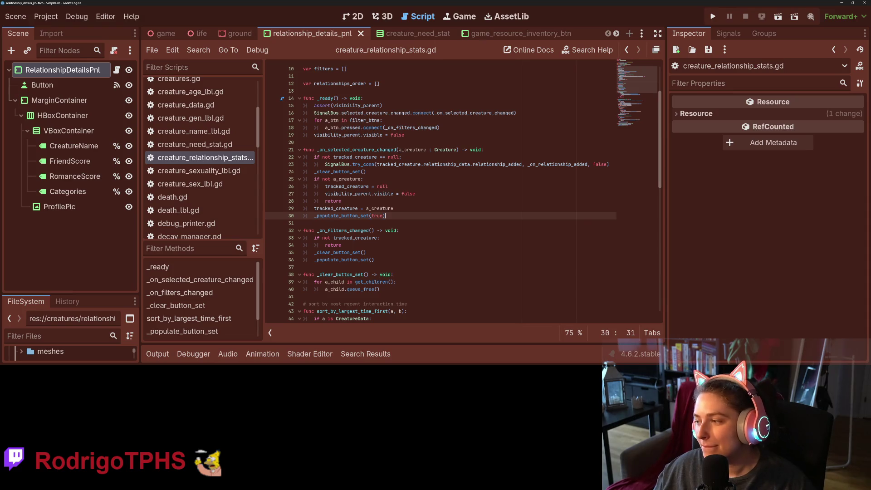
scroll(372, 175, down, 2)
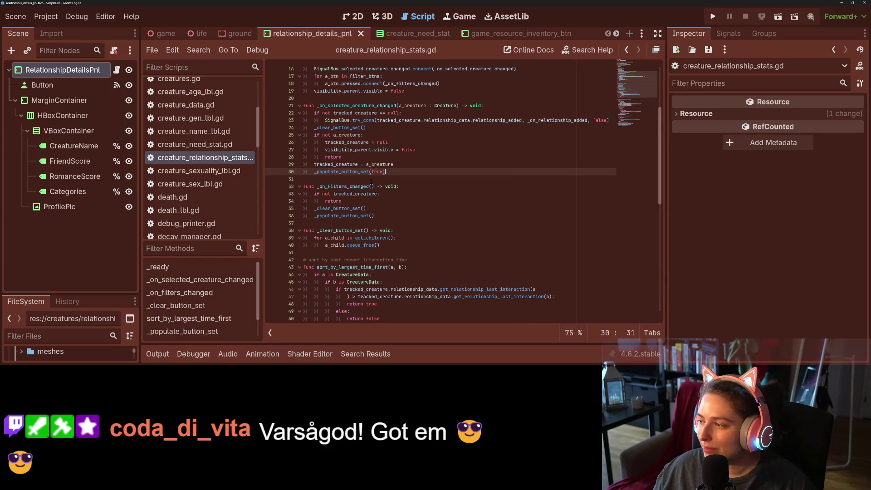
scroll(373, 182, down, 1)
double_click(343, 165)
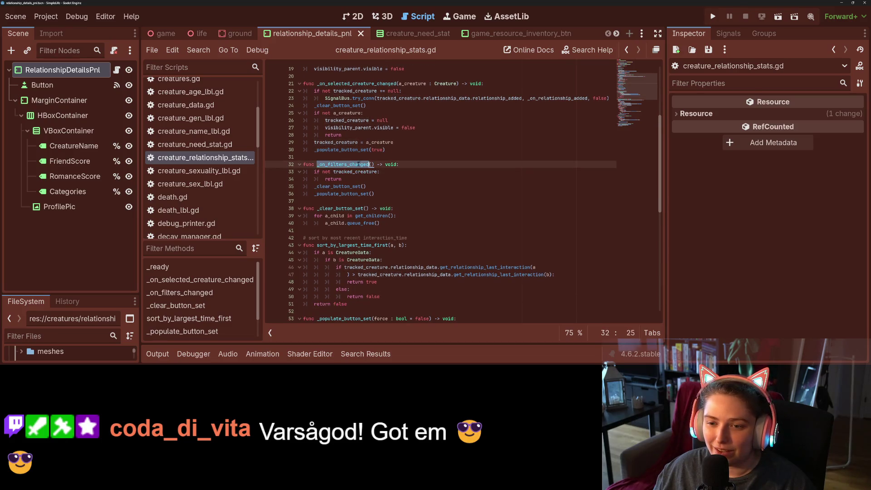
scroll(343, 165, down, 3)
click(391, 188)
double_click(366, 179)
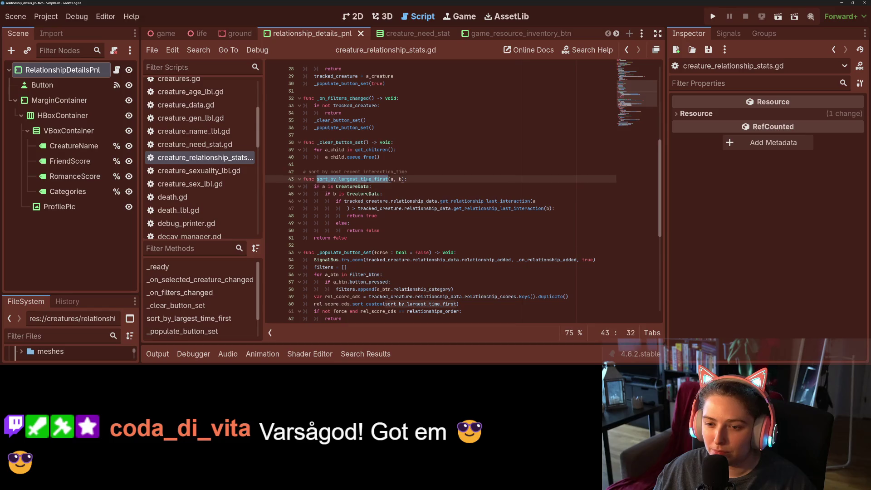
scroll(216, 169, down, 2)
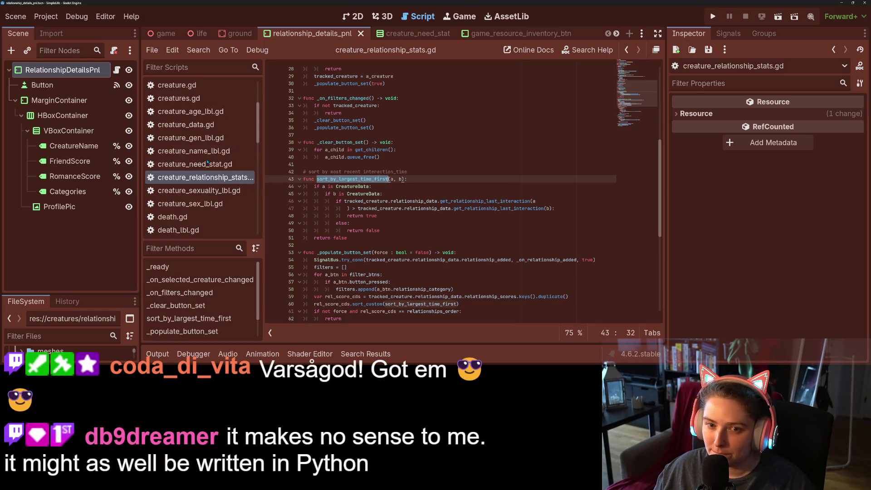
scroll(216, 169, down, 2)
scroll(219, 165, down, 2)
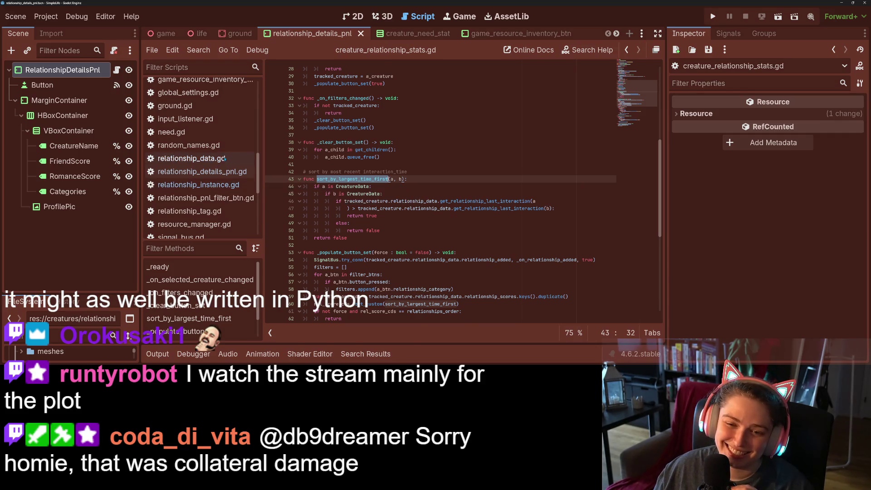
Open relationship_data.gd from the script list
scroll(225, 182, up, 5)
scroll(226, 136, down, 5)
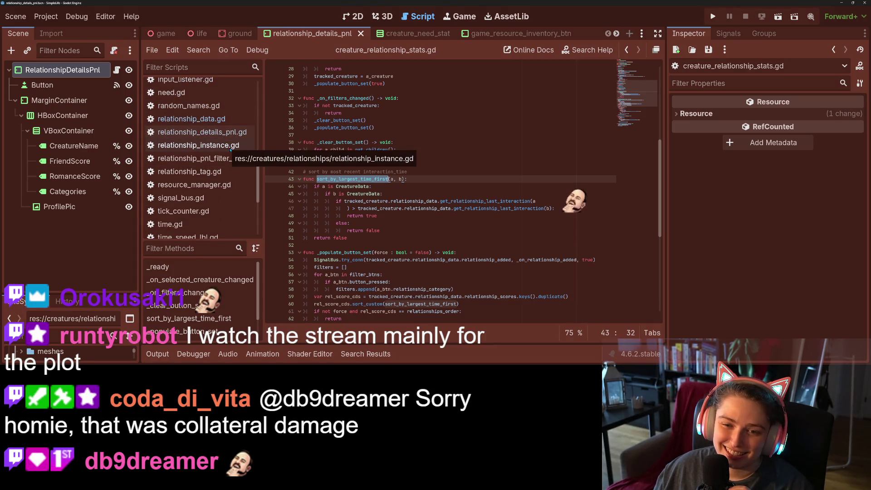
click(231, 149)
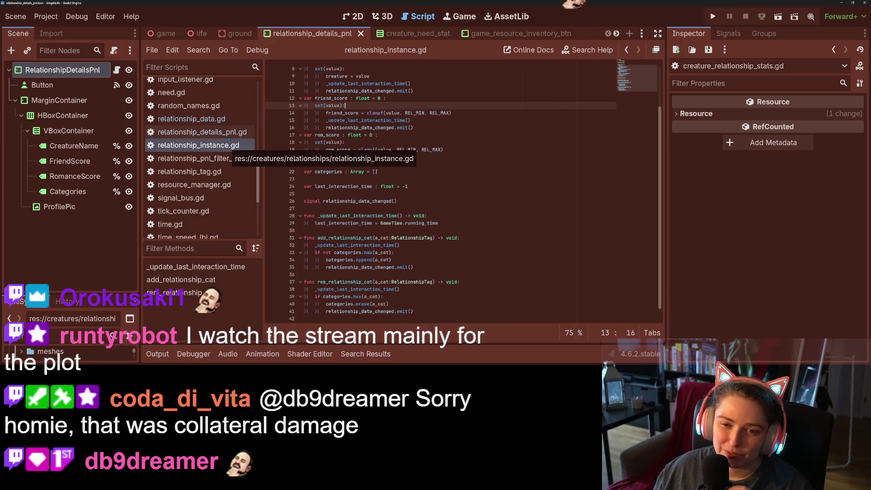
click(218, 117)
Declare signal relationship_interacted() beside relationship_added and save
click(444, 223)
scroll(444, 246, up, 15)
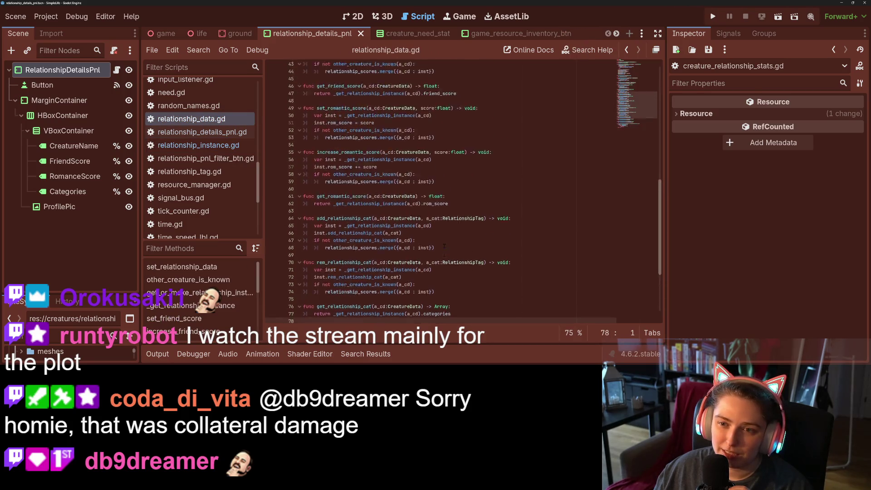
scroll(443, 246, up, 3)
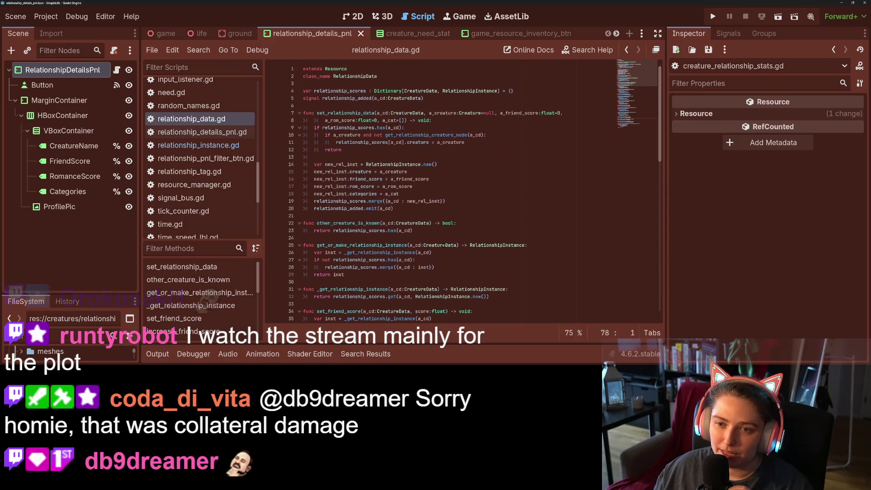
click(456, 104)
key(Return)
key(Up)
text(signal rel)
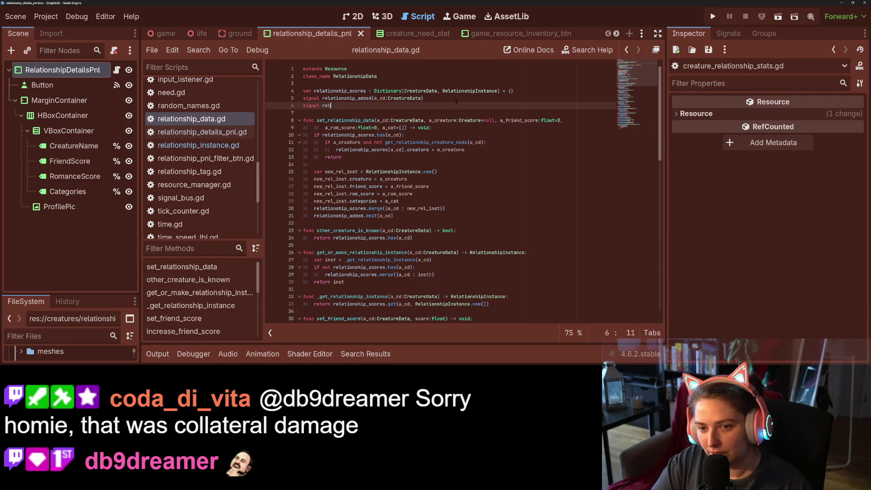
text(ationship_)
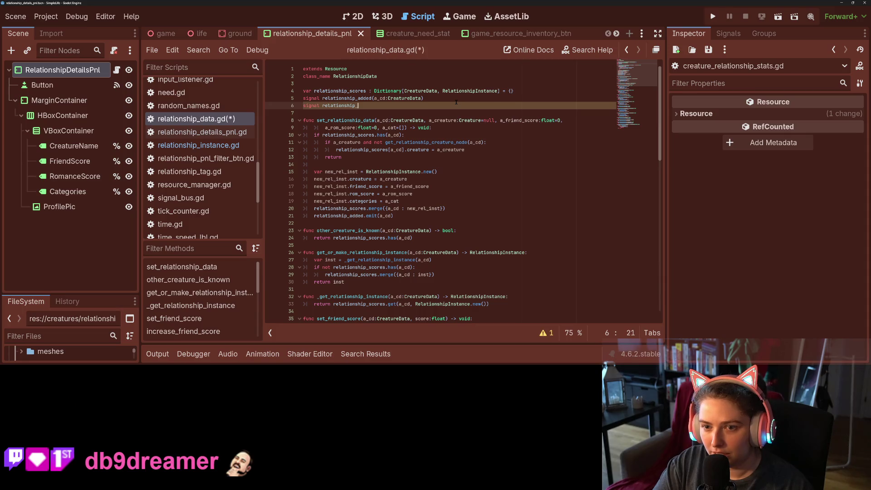
text(upd)
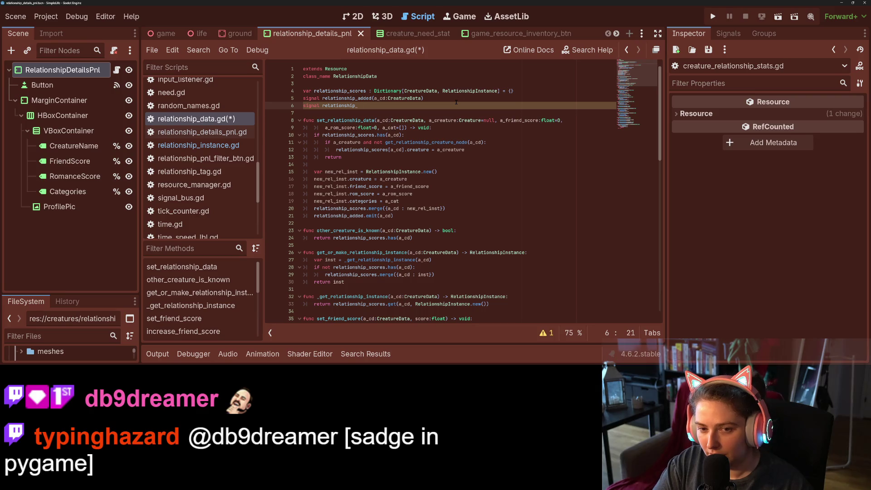
text(cted()
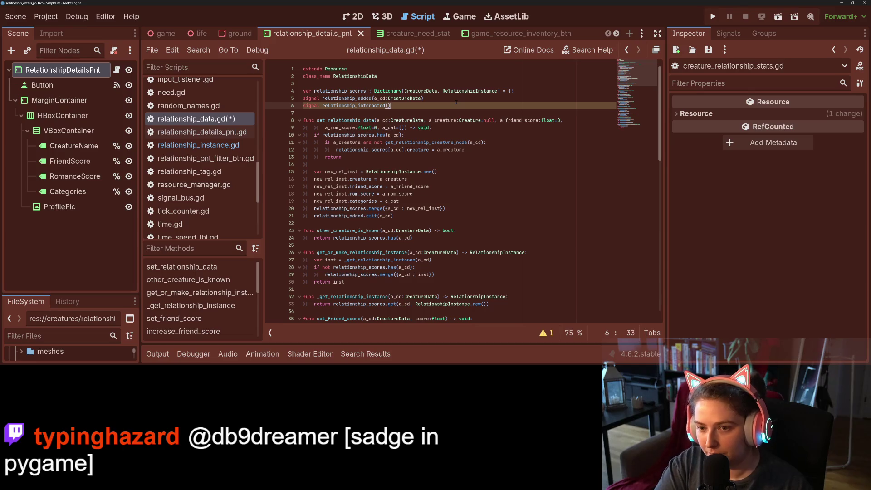
key(ctrl+s)
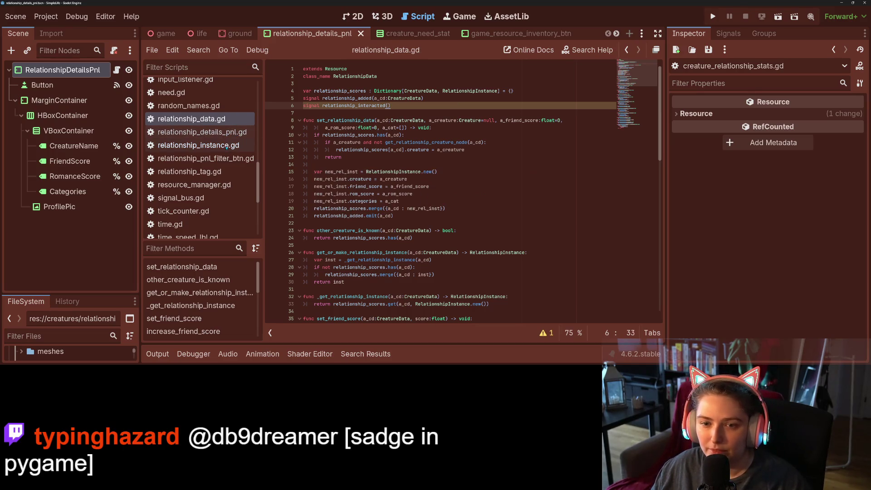
scroll(229, 159, up, 5)
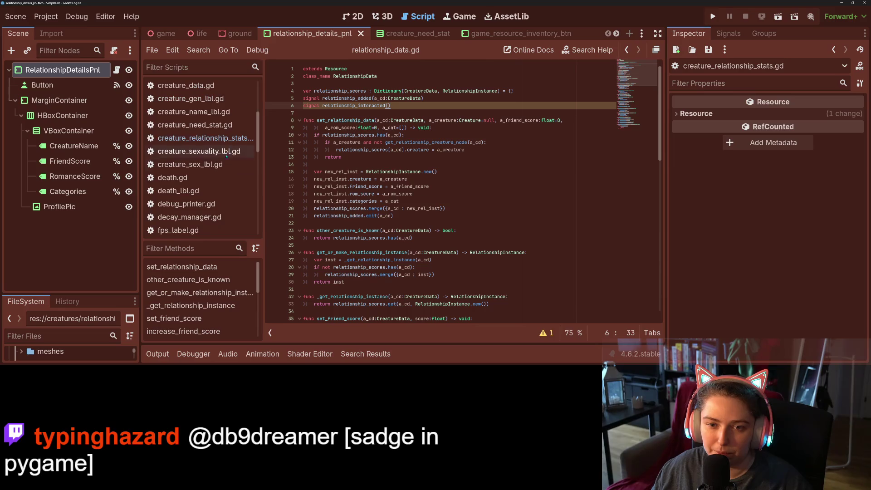
In creature_relationship_stats.gd, duplicate the relationship_added connection as relationship_interacted and save
click(234, 144)
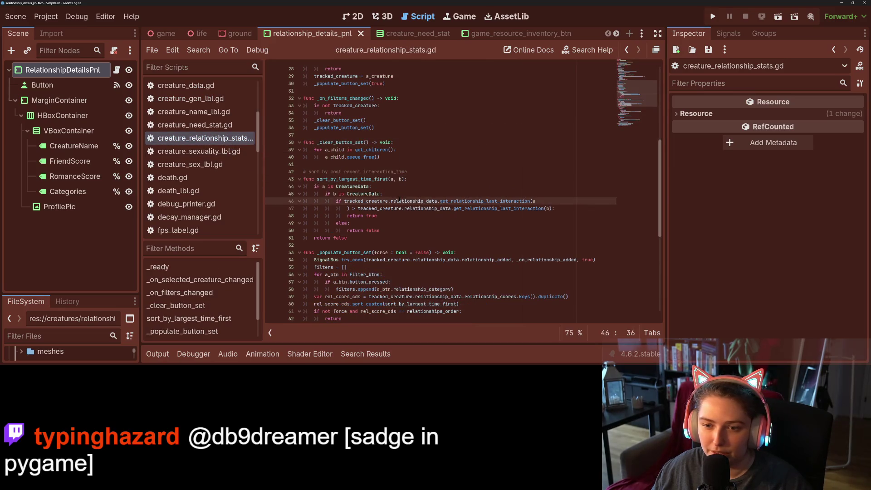
scroll(399, 199, up, 3)
scroll(399, 199, up, 1)
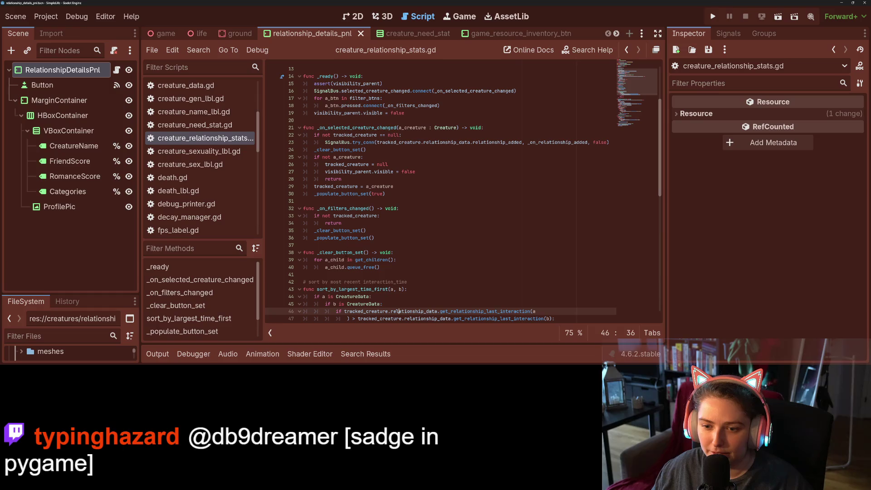
click(372, 142)
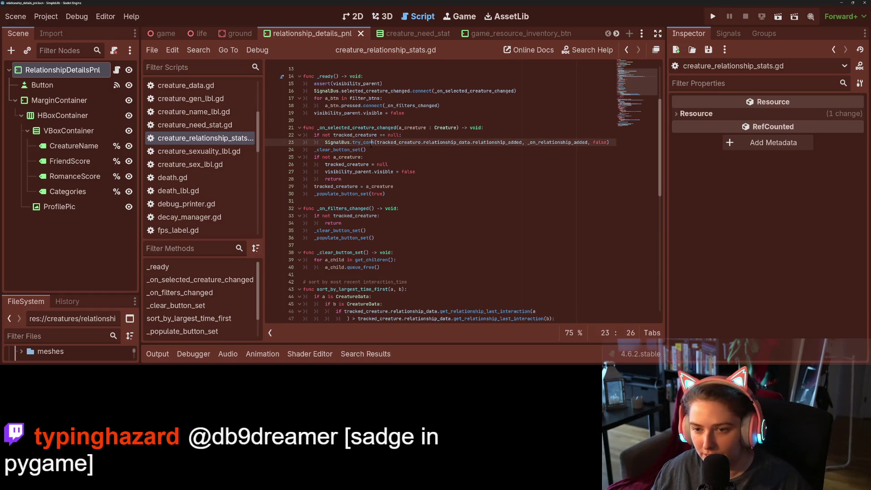
key(ctrl+shift+d)
double_click(545, 150)
double_click(495, 150)
text(r)
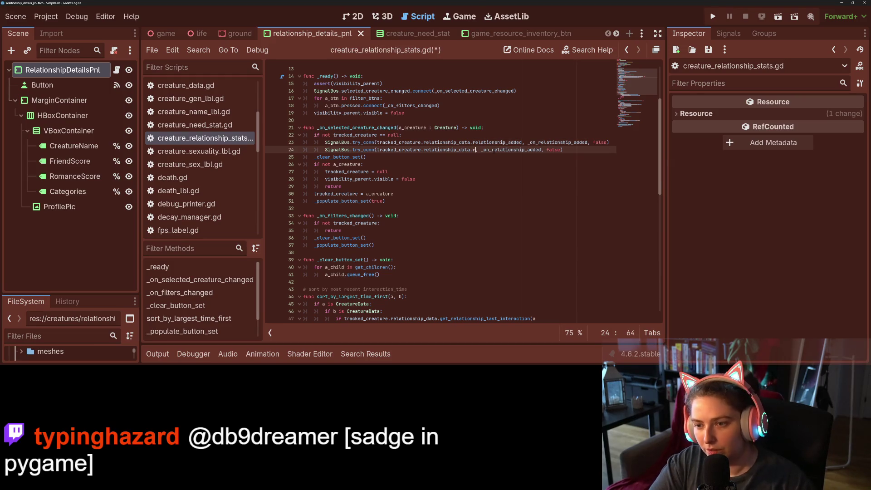
text(int)
key(Return)
key(ctrl+s)
Review the duplicated connection's handler and the _populate_button_set function
click(571, 150)
double_click(571, 150)
scroll(545, 168, down, 13)
scroll(530, 181, down, 1)
scroll(393, 247, up, 4)
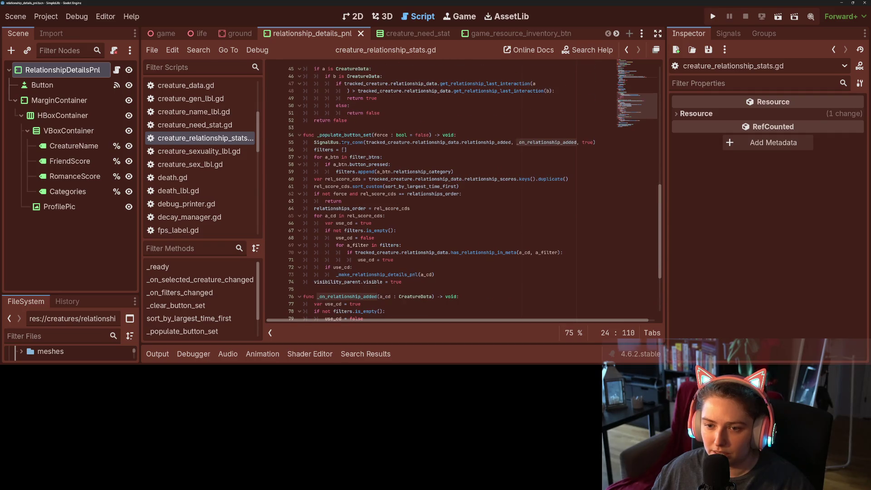
double_click(345, 134)
scroll(413, 217, up, 4)
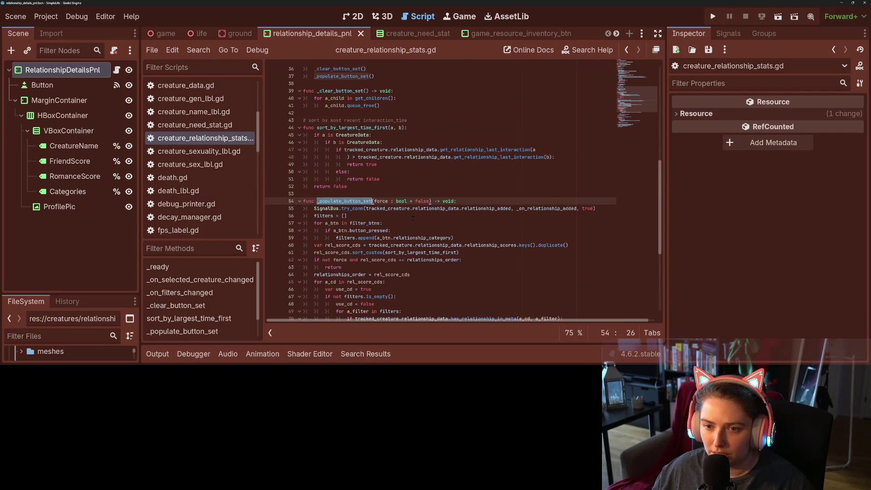
scroll(413, 217, up, 1)
scroll(413, 217, up, 4)
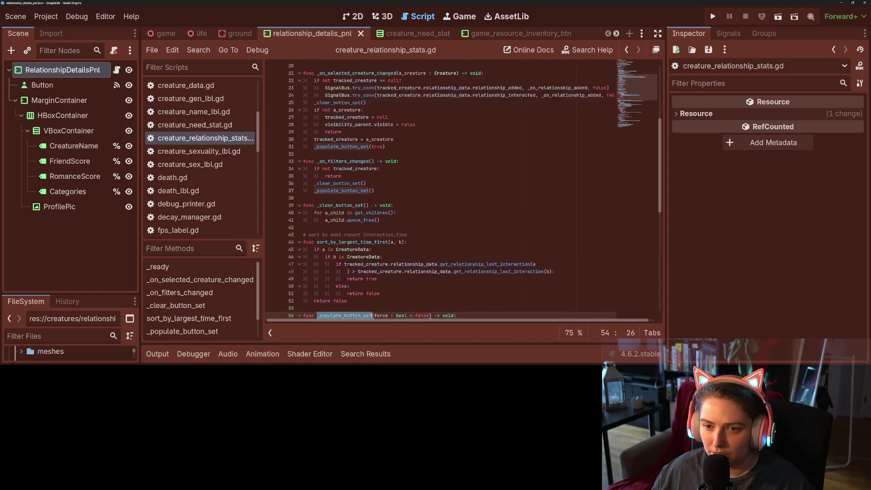
Replace the relationship_interacted handler with _on_filters_changed and save
double_click(345, 179)
key(ctrl+c)
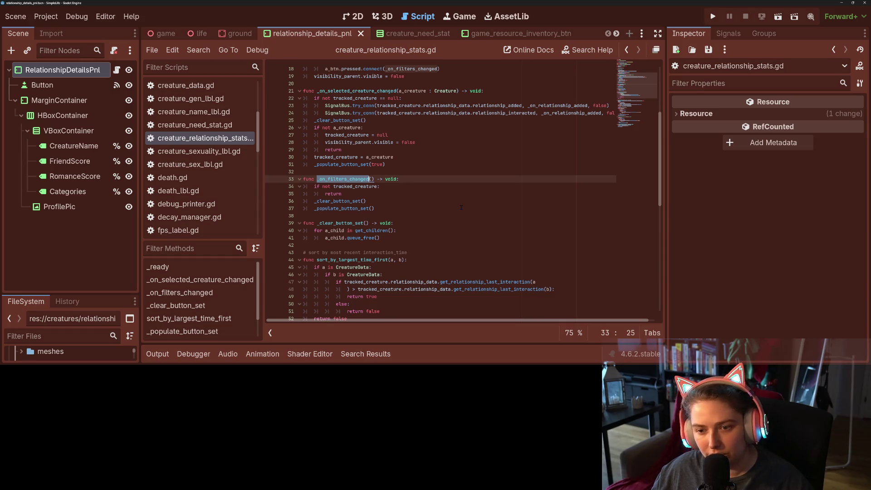
scroll(408, 207, up, 2)
click(574, 149)
double_click(569, 158)
key(ctrl+v)
key(ctrl+s)
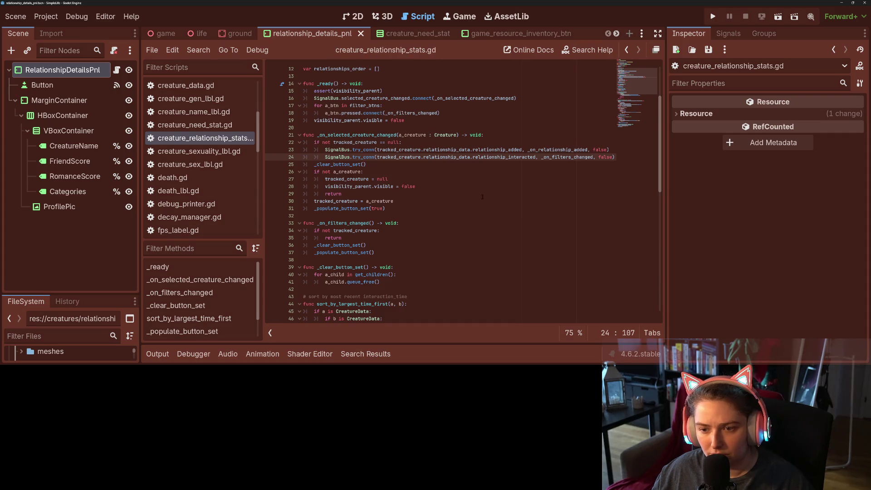
Go to the early return in _populate_button_set and inspect relationships_order
double_click(352, 253)
scroll(360, 251, down, 1)
scroll(360, 251, down, 7)
click(351, 223)
double_click(351, 223)
scroll(406, 238, down, 3)
click(434, 223)
click(409, 216)
mouse_move(409, 217)
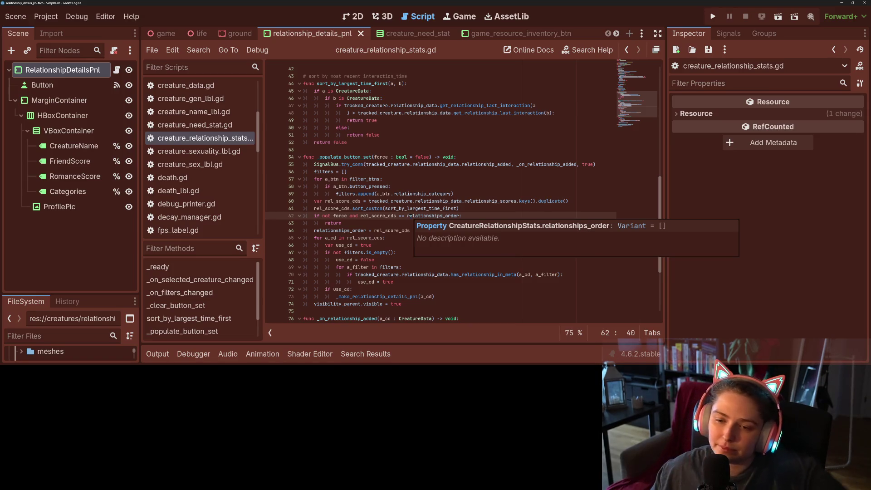
click(366, 222)
Add an else branch calling _clear_button_set() after the early return in _populate_button_set, and save
key(Return)
key(BackSpace)
text(else:)
key(Return)
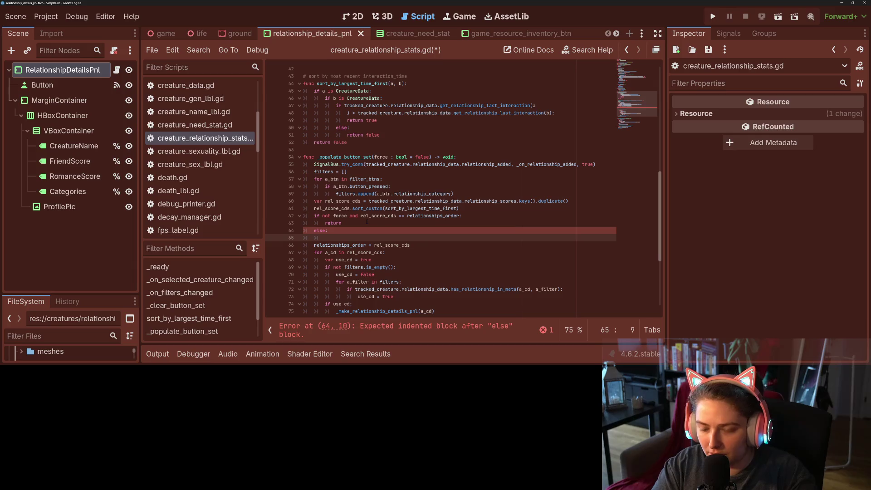
scroll(367, 222, up, 3)
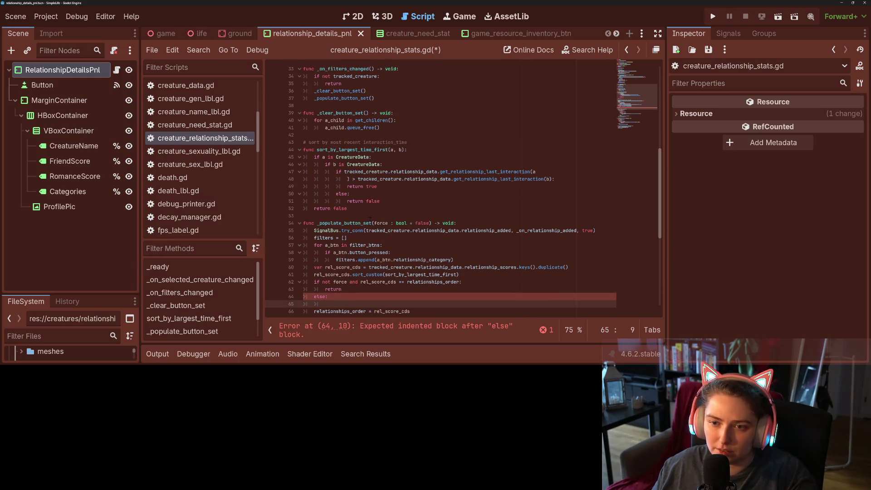
text(_clear_button_set()
key(Return)
key(ctrl+s)
Delete the _clear_button_set() call from _on_filters_changed and save
scroll(351, 180, down, 2)
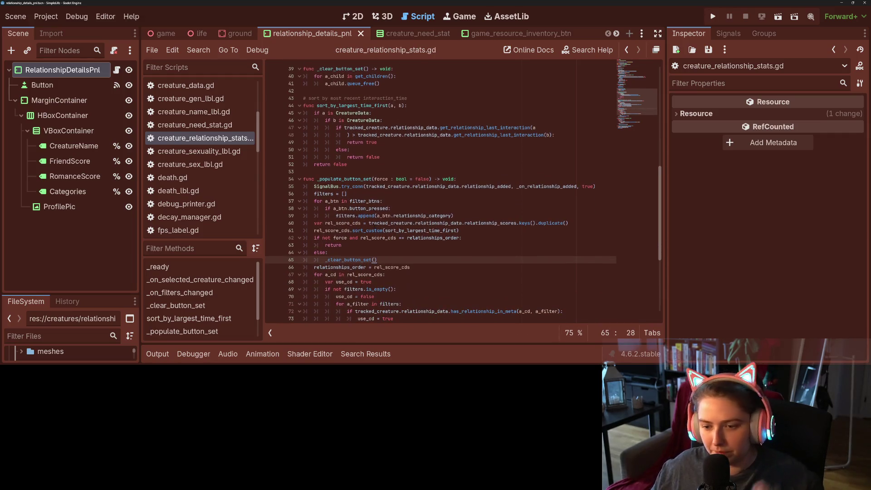
double_click(351, 180)
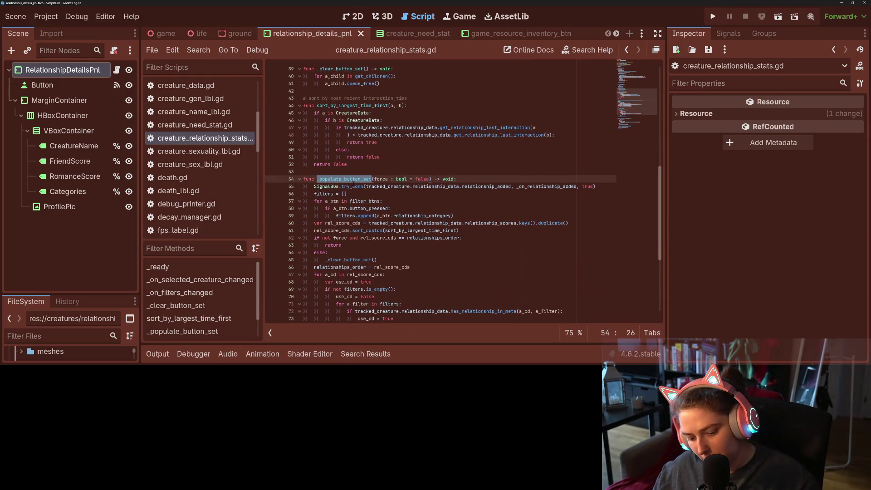
scroll(363, 190, up, 3)
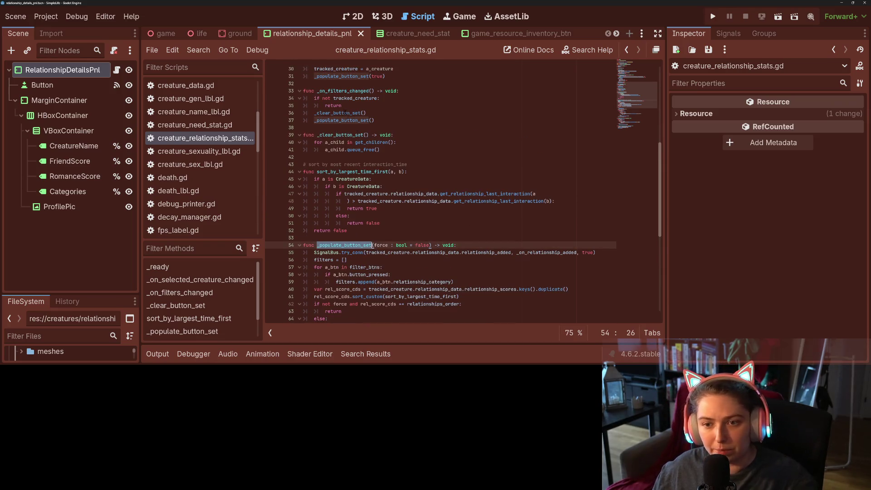
triple_click(345, 113)
key(BackSpace)
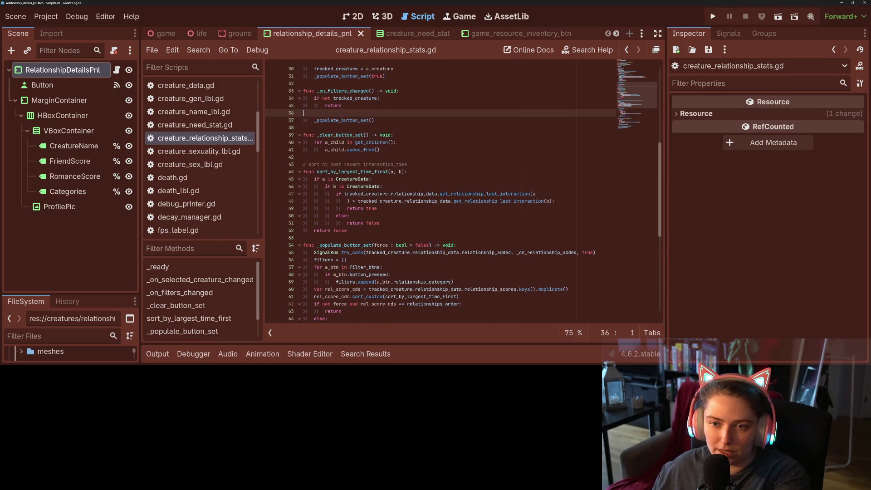
key(BackSpace)
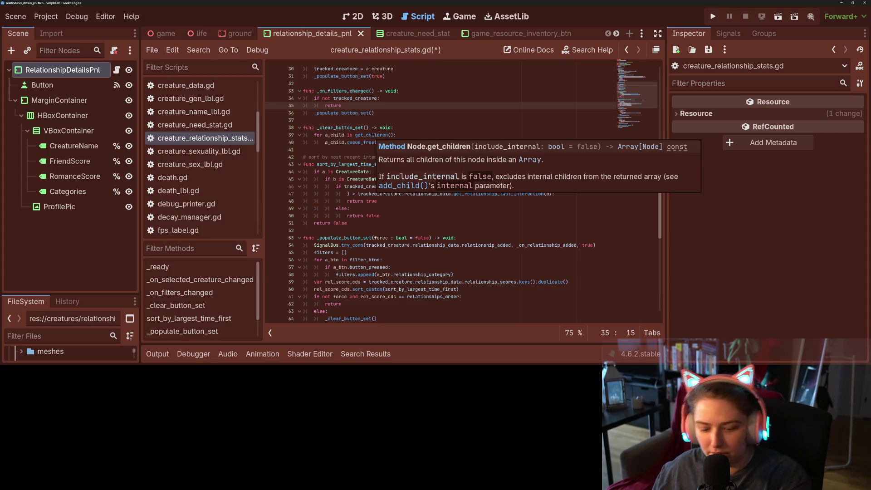
key(ctrl+s)
Move the creature-changed handler's _clear_button_set() call into the no-creature branch and save
scroll(380, 165, up, 3)
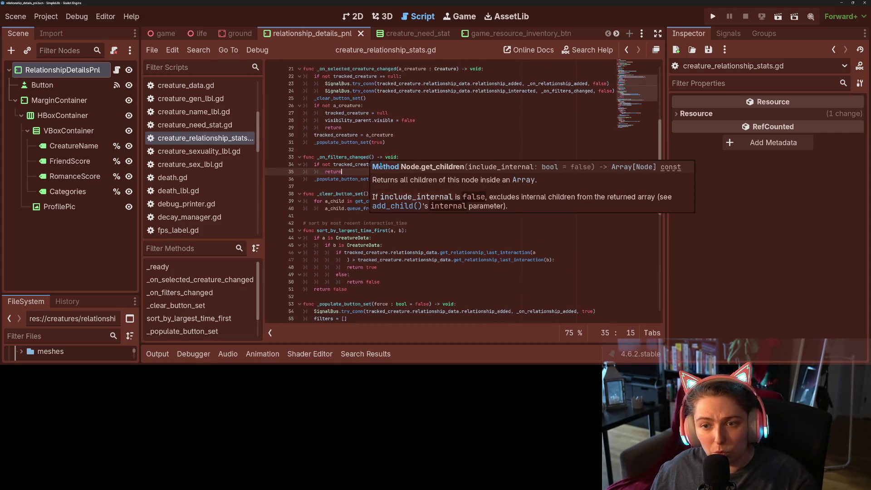
double_click(347, 99)
click(347, 99)
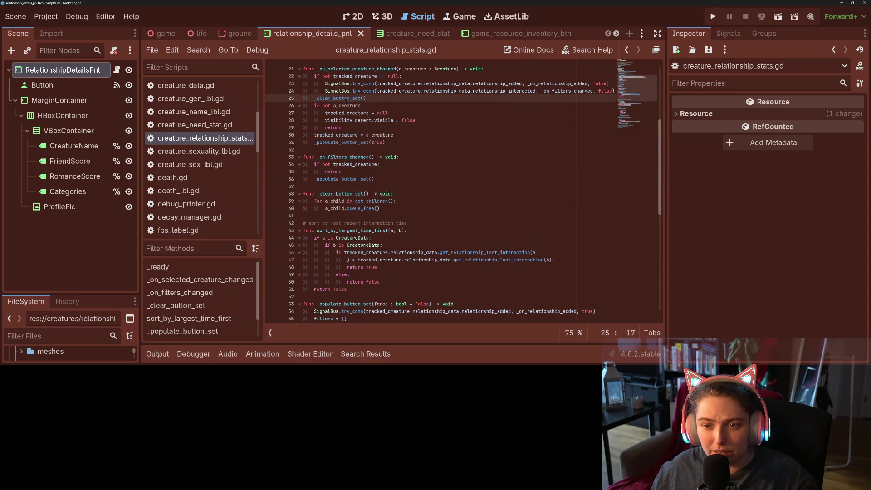
scroll(347, 99, up, 2)
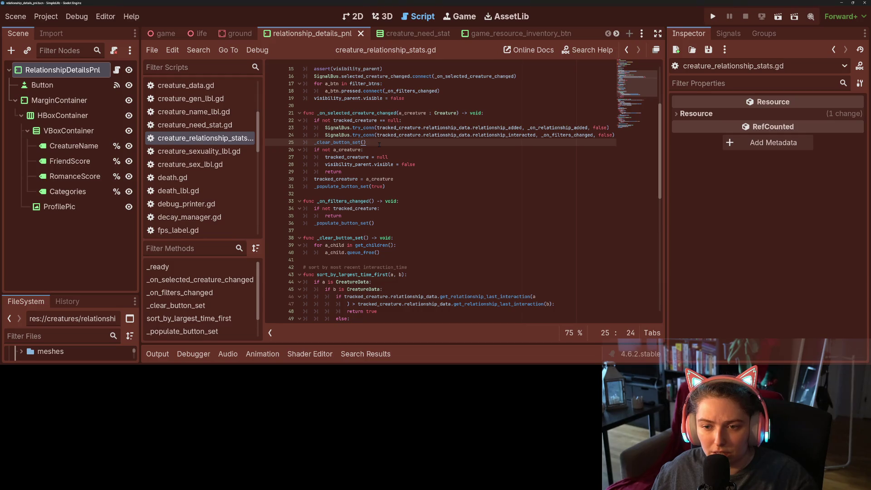
mouse_move(378, 143)
mouse_down()
mouse_move(315, 143)
mouse_move(418, 166)
mouse_up()
key(Return)
key(ctrl+s)
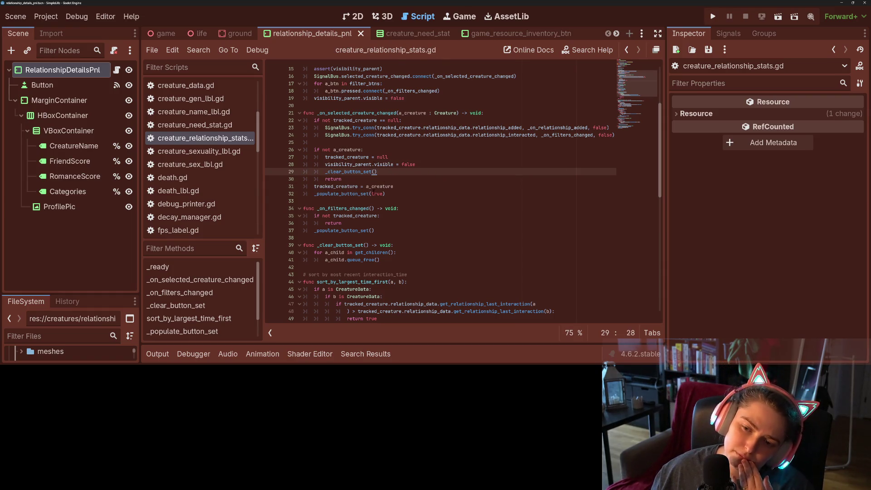
Review the forced _populate_button_set call, then jump back to its definition
double_click(351, 194)
key(ctrl+c)
scroll(350, 197, down, 6)
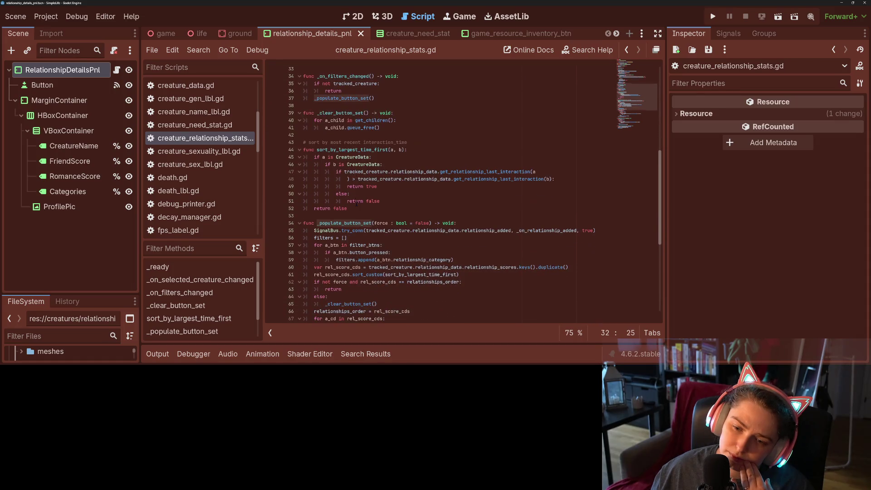
scroll(356, 204, up, 3)
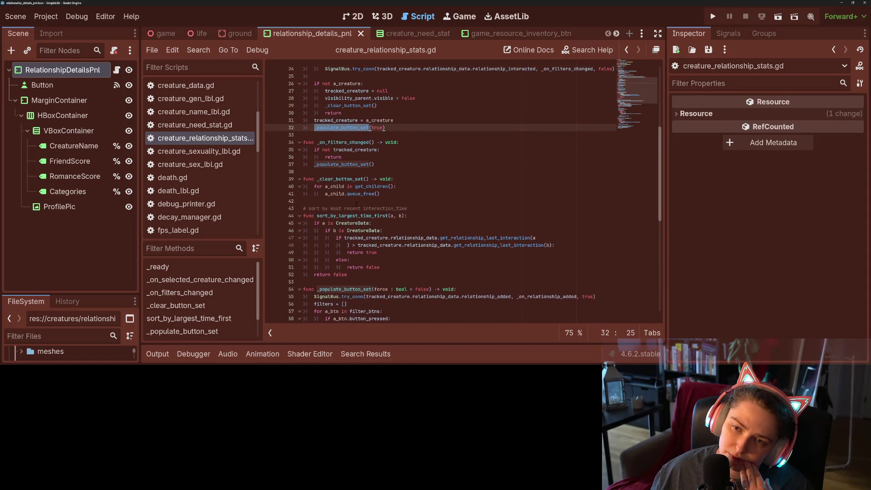
scroll(357, 204, down, 4)
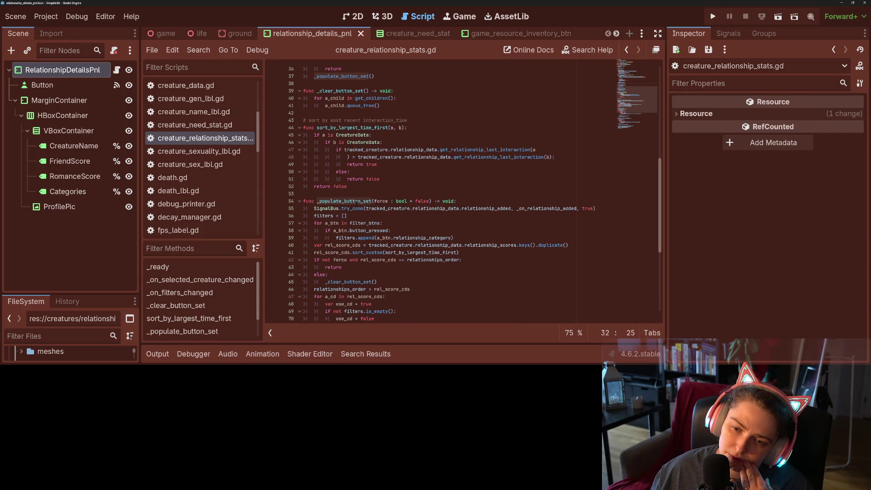
scroll(357, 202, up, 9)
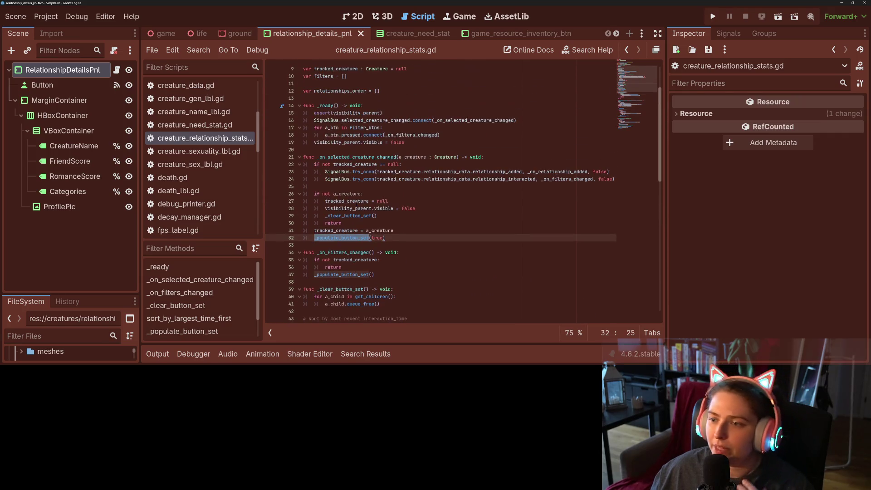
scroll(441, 190, down, 6)
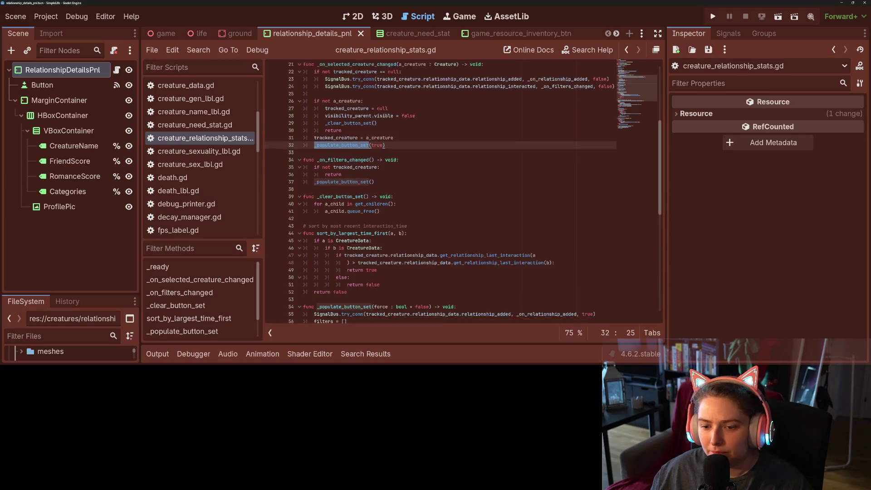
ctrl+click(369, 108)
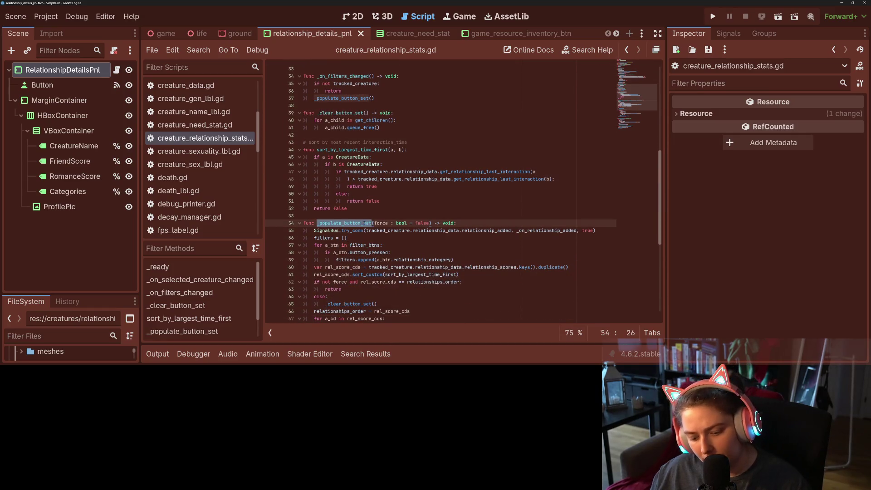
scroll(457, 210, up, 6)
click(542, 157)
key(ctrl+v)
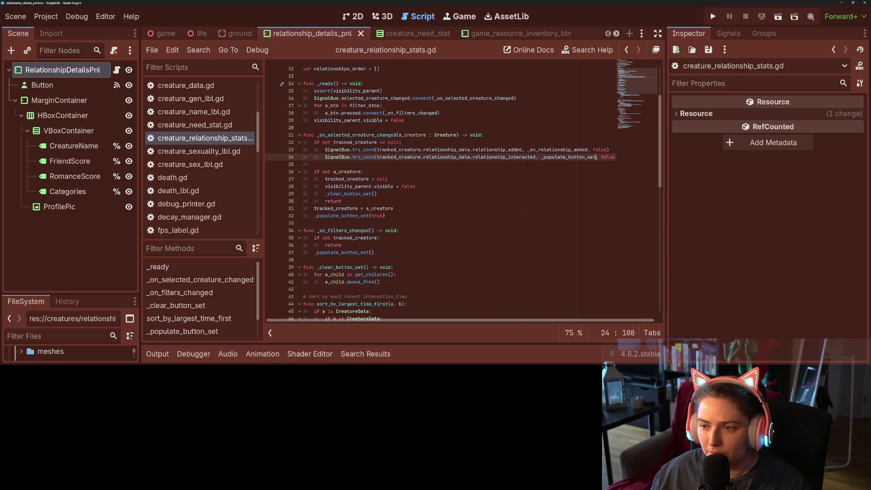
double_click(567, 157)
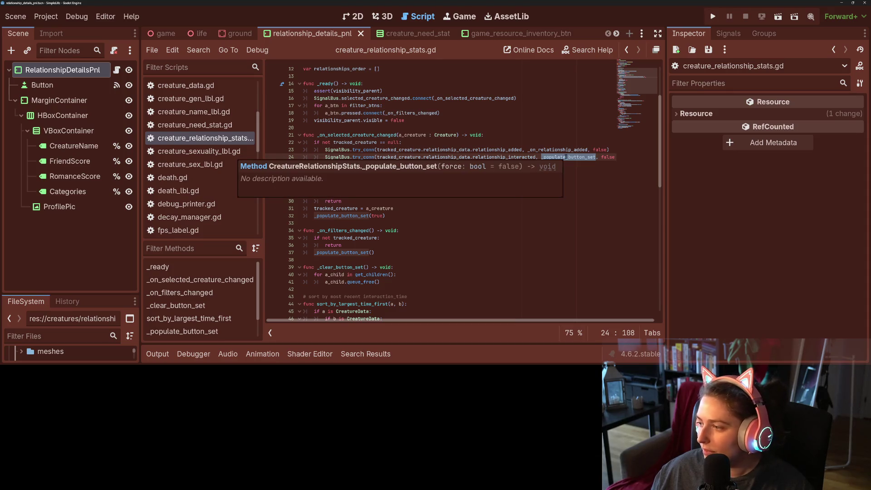
mouse_move(550, 158)
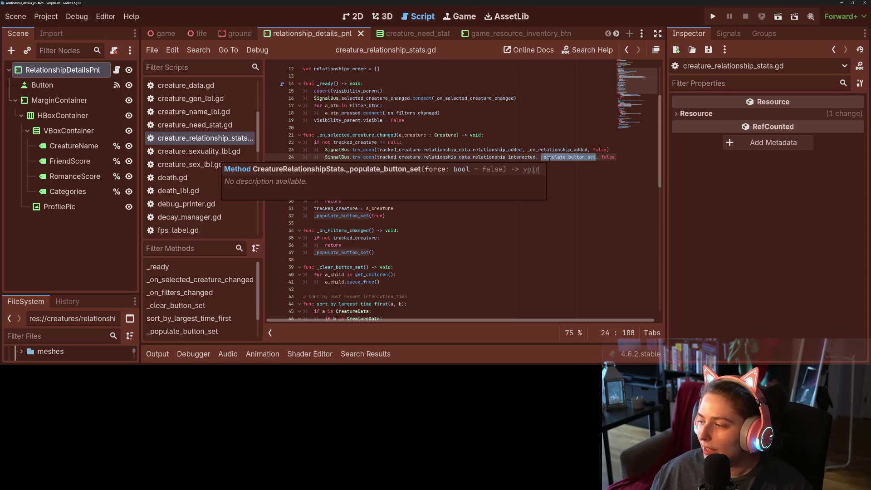
click(444, 199)
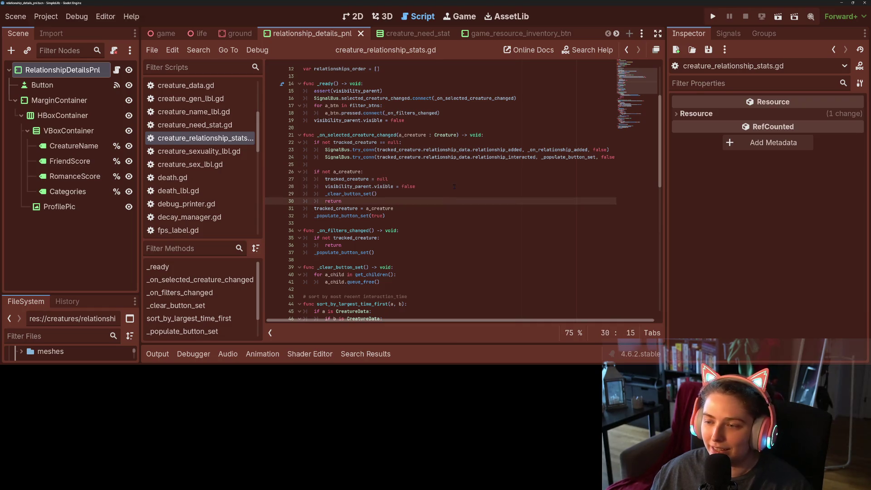
key(ctrl+s)
click(380, 157)
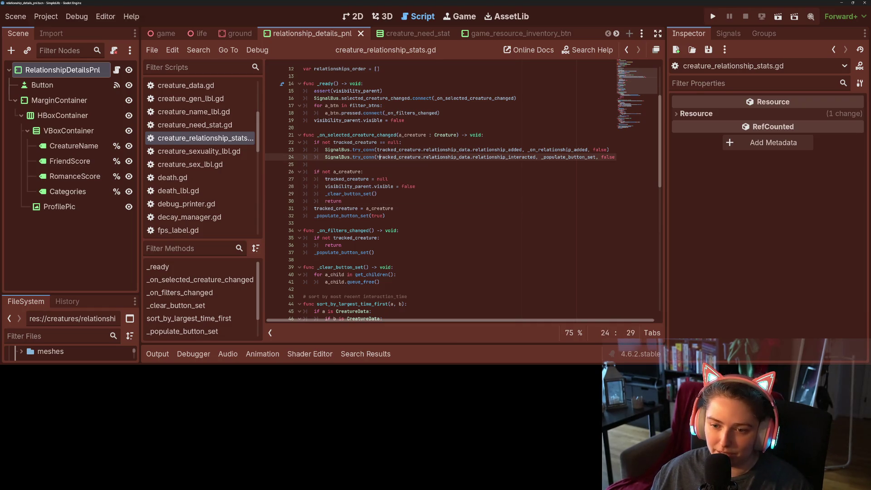
drag(324, 157, 631, 158)
key(ctrl+c)
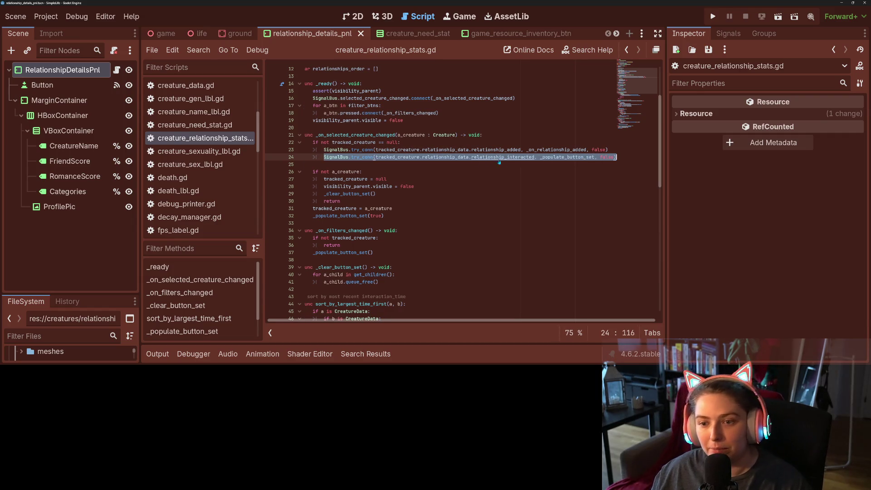
scroll(398, 167, down, 1)
scroll(399, 166, up, 2)
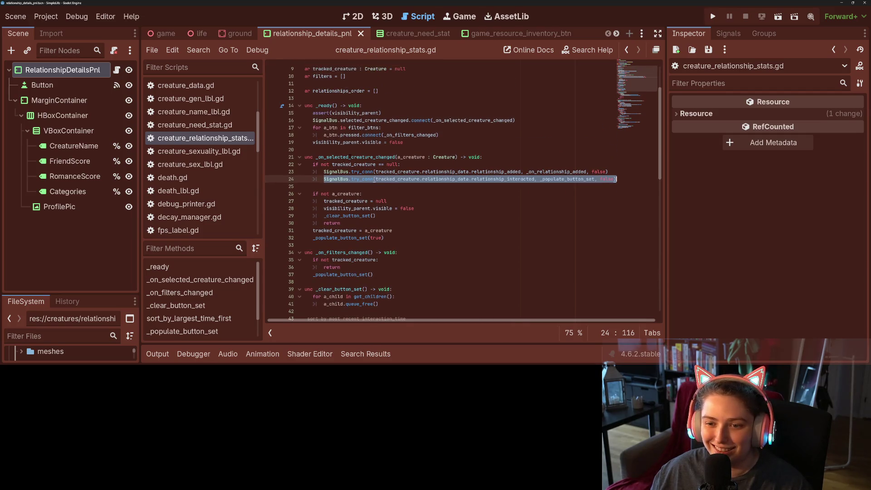
double_click(356, 157)
drag(407, 321, 405, 321)
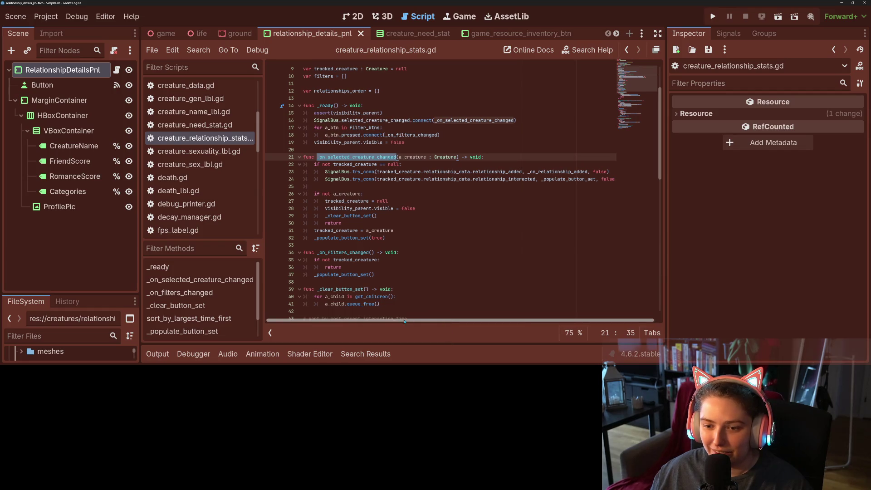
double_click(343, 238)
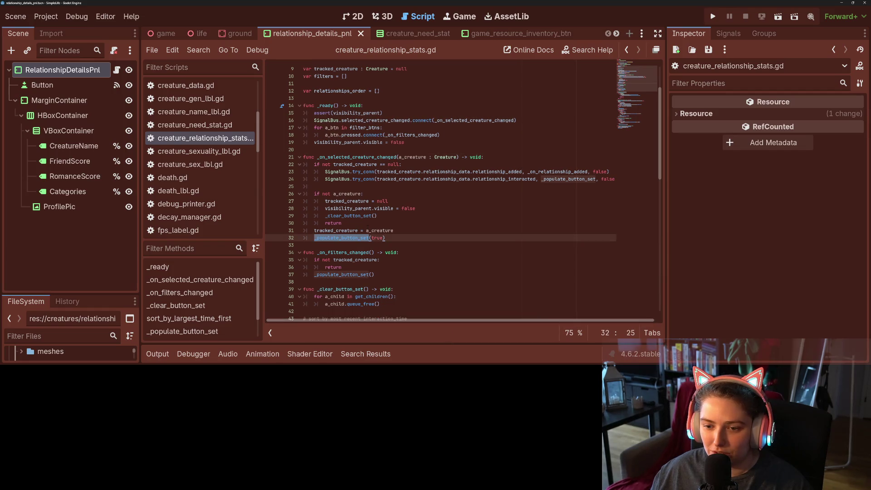
double_click(537, 172)
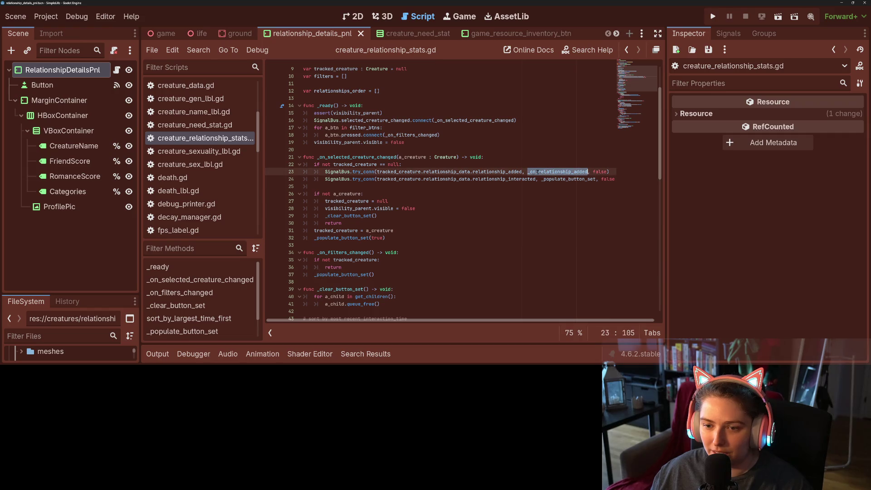
click(496, 172)
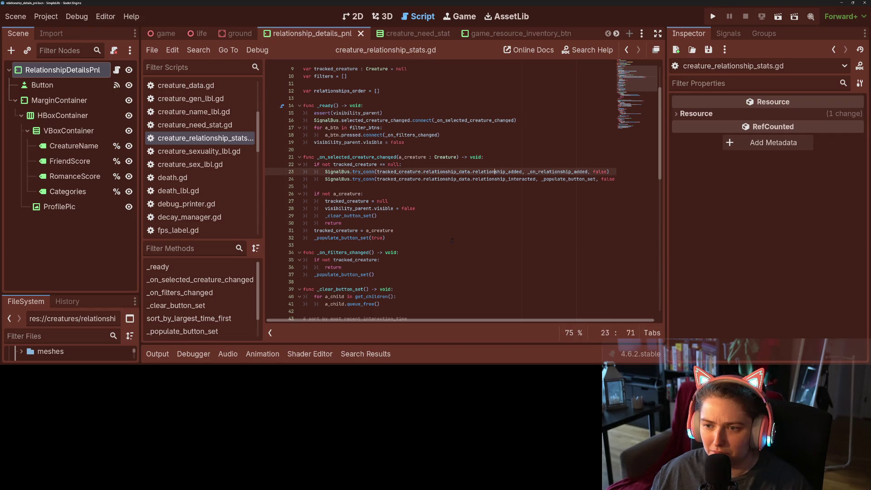
double_click(461, 120)
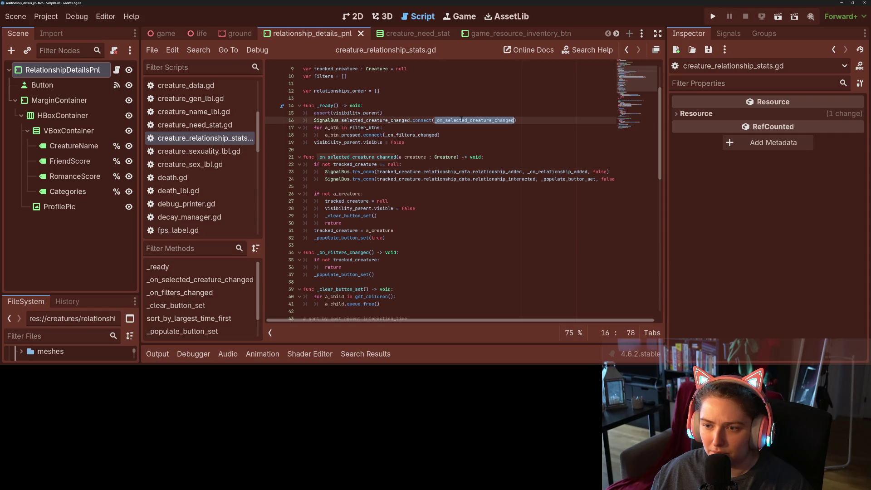
double_click(558, 172)
scroll(514, 245, down, 6)
scroll(513, 245, down, 3)
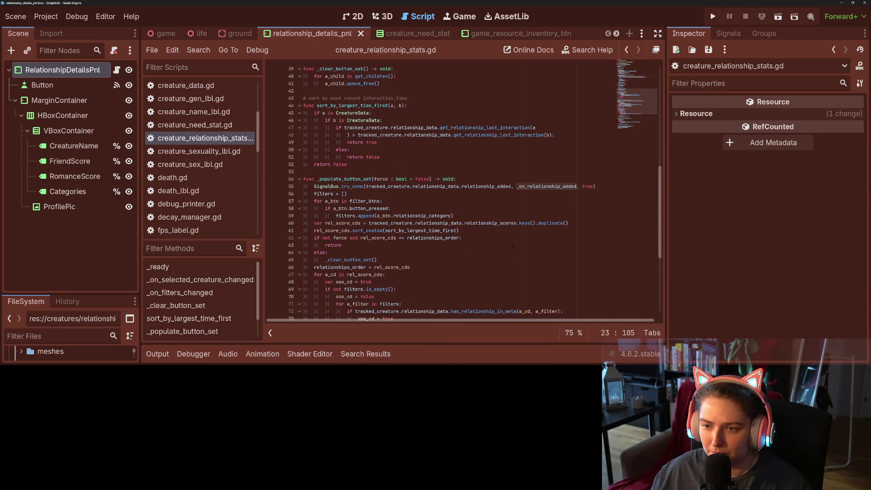
scroll(513, 245, down, 3)
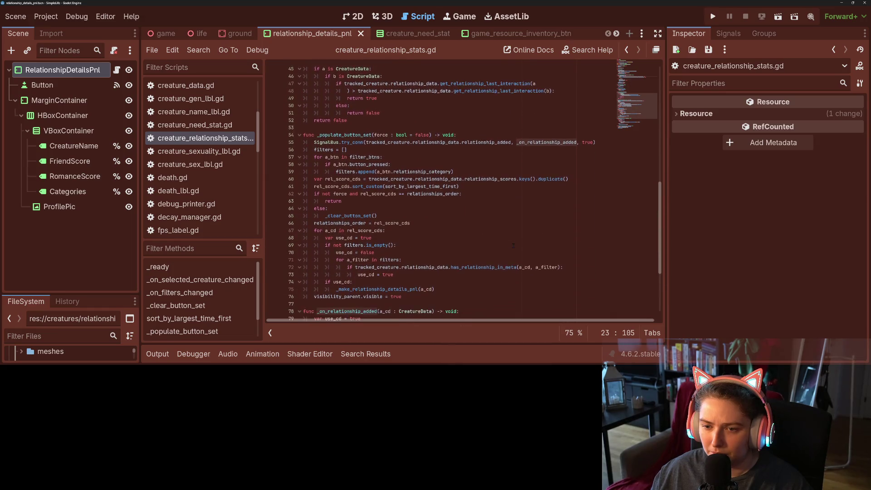
scroll(463, 191, down, 1)
Paste a relationship_interacted try_conn line below relationship_added with its last argument true, and save
click(602, 99)
key(Return)
key(ctrl+v)
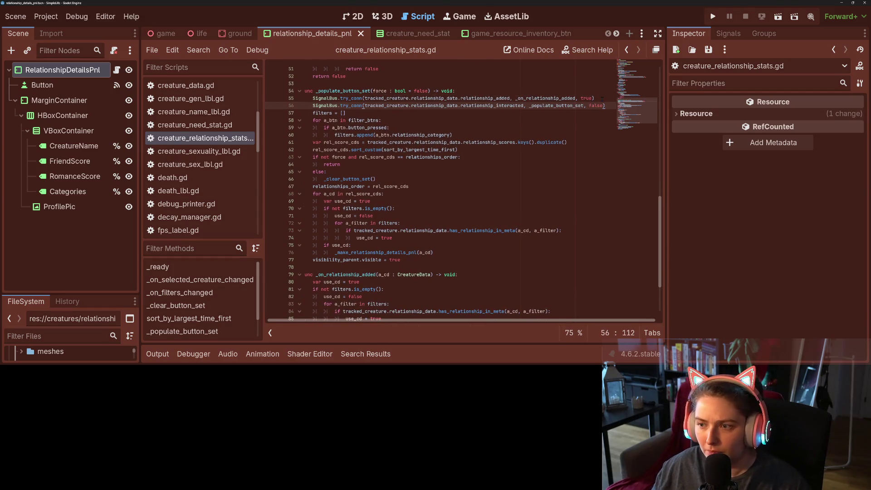
double_click(595, 105)
text(true)
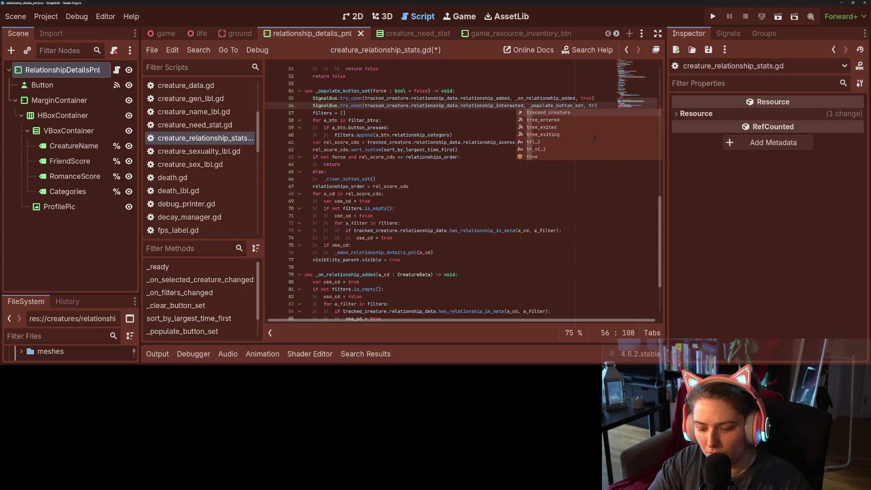
key(ctrl+s)
Cut both SignalBus try_conn lines out of their original position
click(364, 106)
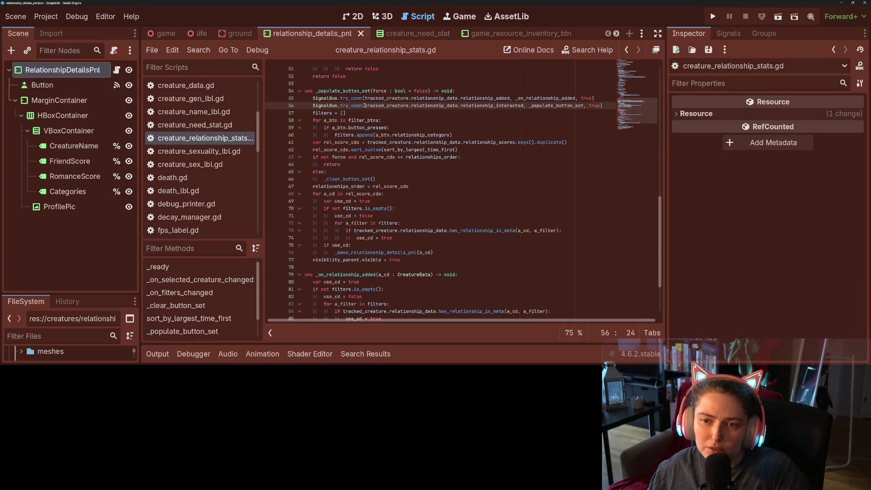
click(313, 98)
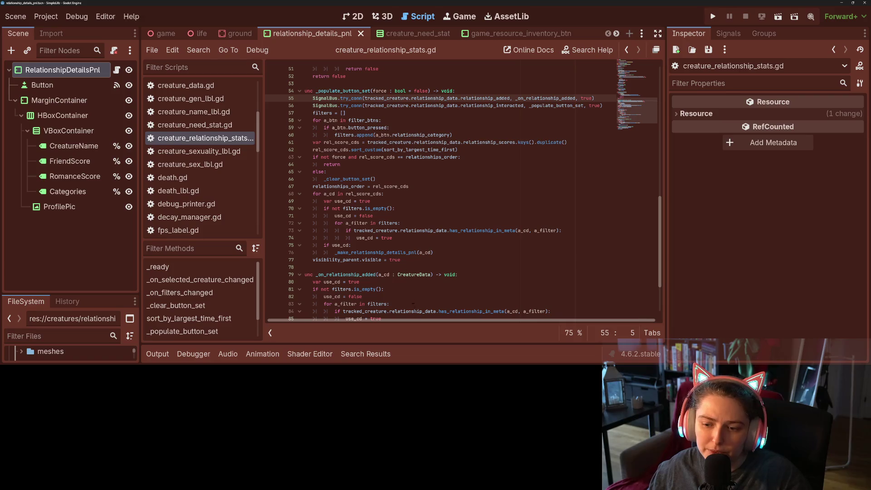
scroll(413, 303, up, 2)
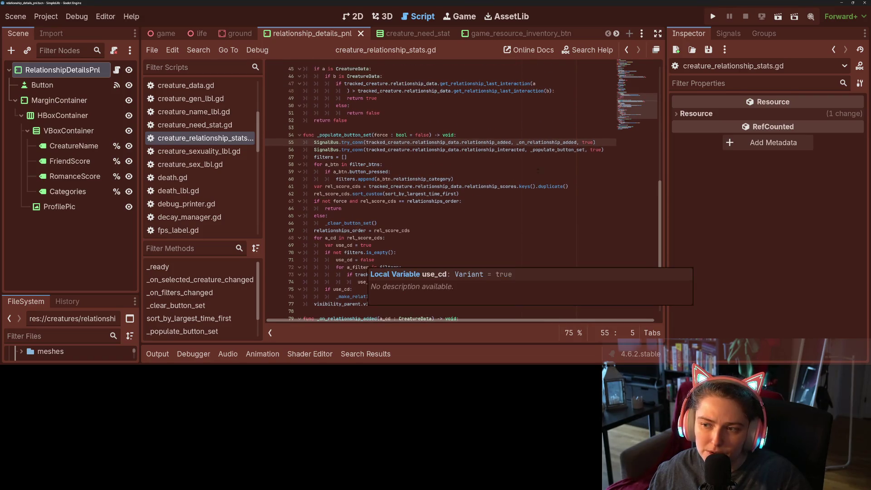
mouse_move(605, 150)
mouse_down()
mouse_move(304, 150)
mouse_move(311, 145)
mouse_up()
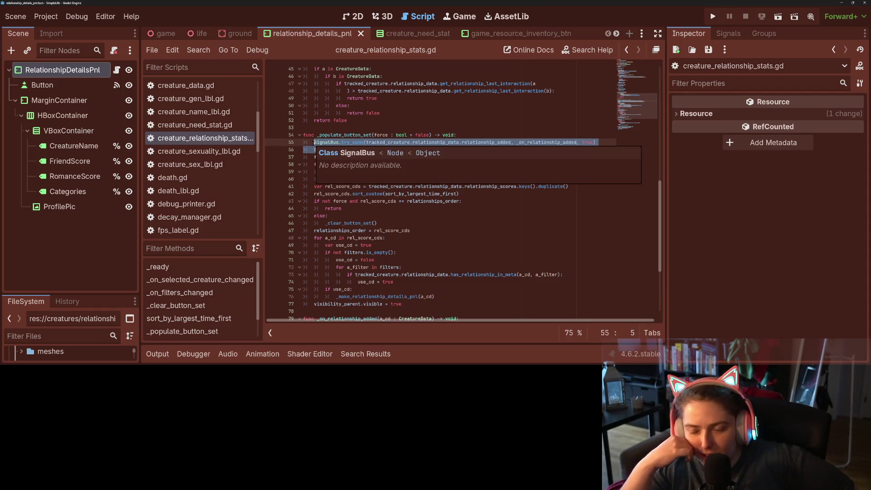
click(315, 142)
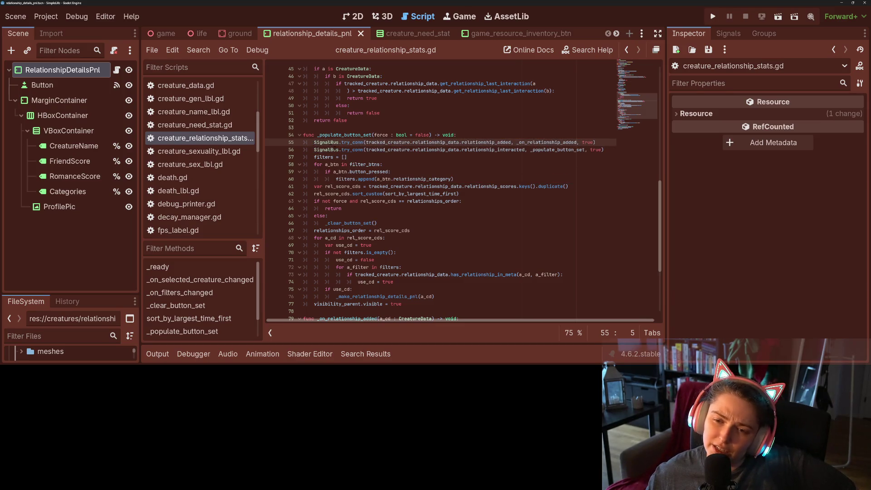
double_click(330, 223)
click(330, 223)
click(333, 218)
click(378, 223)
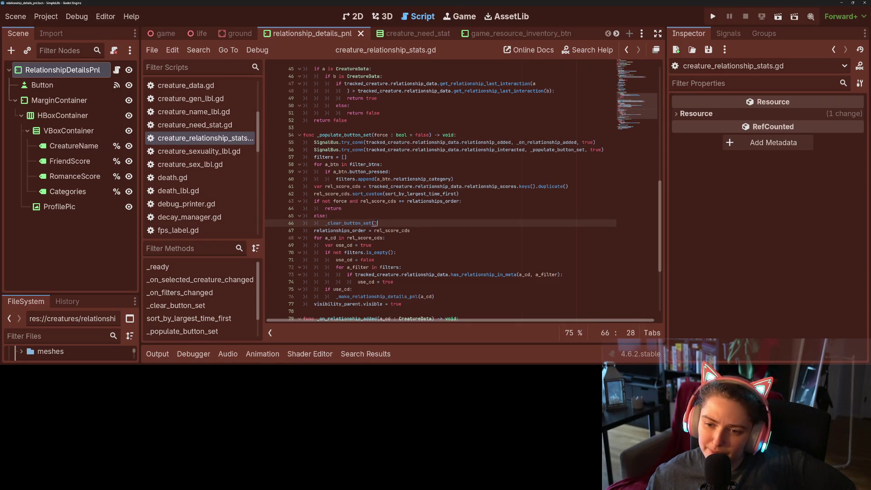
drag(315, 142, 313, 157)
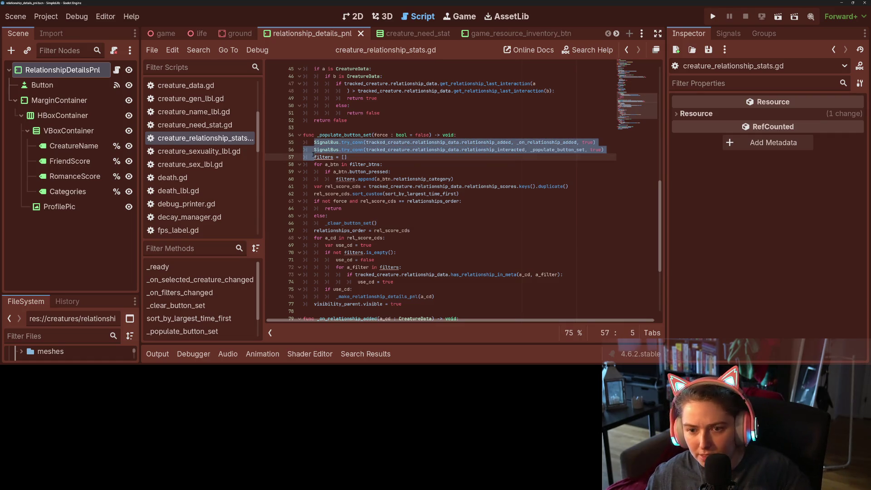
key(ctrl+x)
Paste both connection lines into the else branch after _clear_button_set(), fix indentation, and save
click(386, 209)
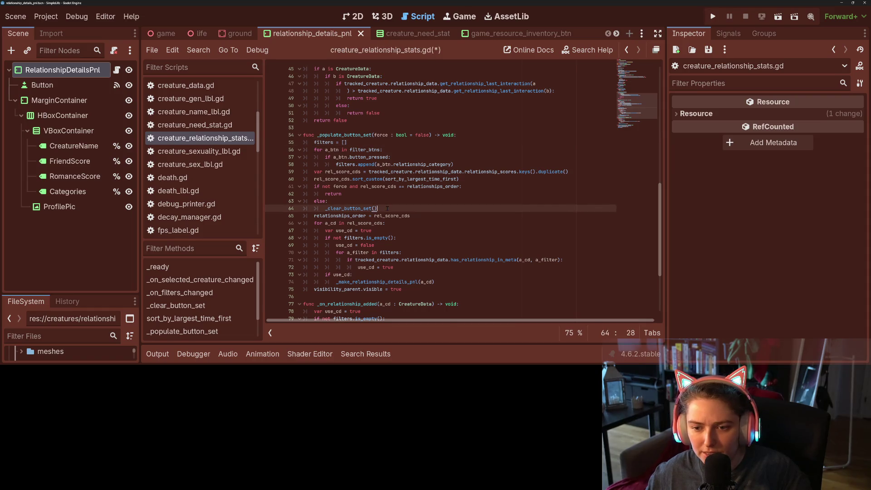
key(Return)
key(ctrl+v)
key(Up)
key(Tab)
key(ctrl+s)
key(Down)
key(BackSpace)
key(BackSpace)
key(ctrl+s)
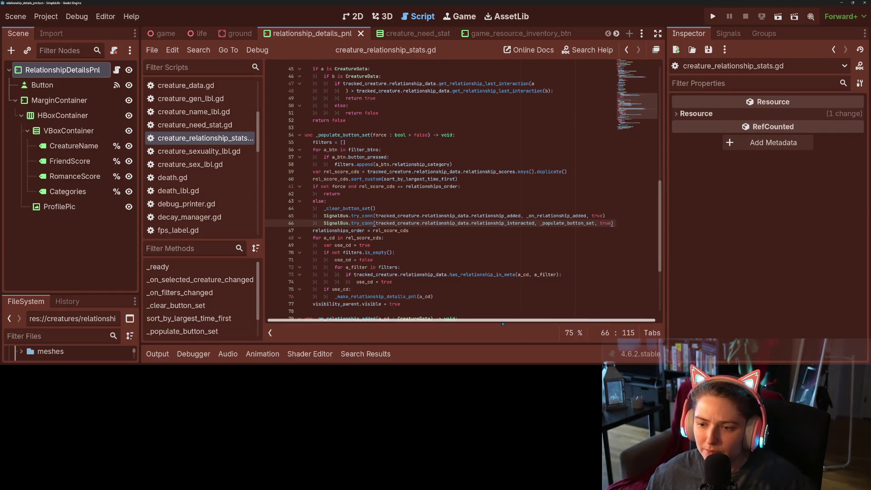
Check the relationship_added and relationship_interacted signal names, save, and run the game
drag(510, 323, 508, 323)
double_click(487, 216)
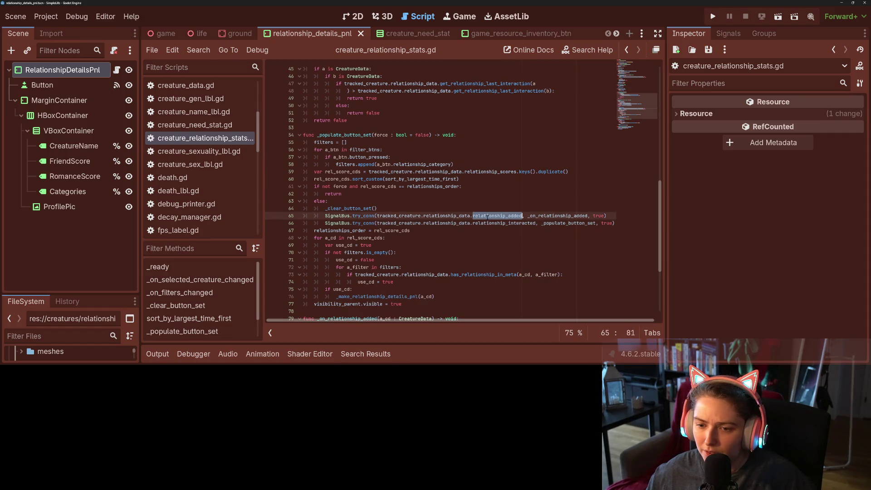
click(481, 223)
key(ctrl+s)
click(434, 230)
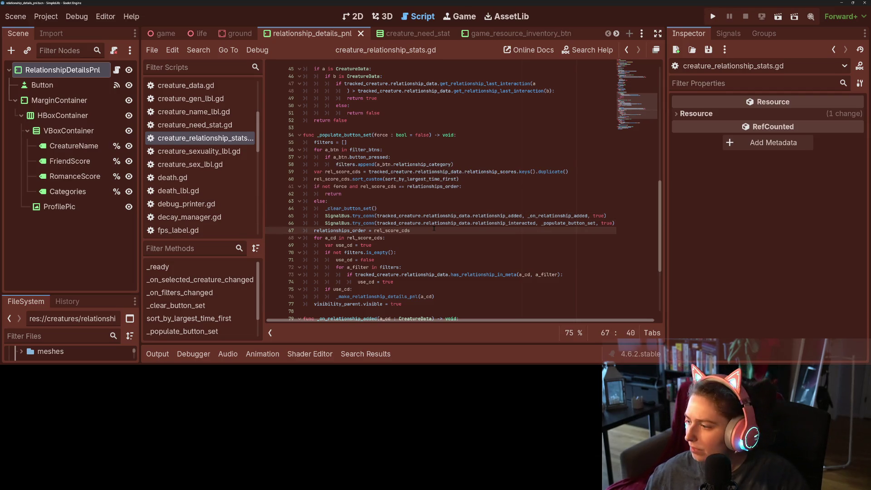
scroll(426, 246, up, 10)
scroll(420, 263, down, 10)
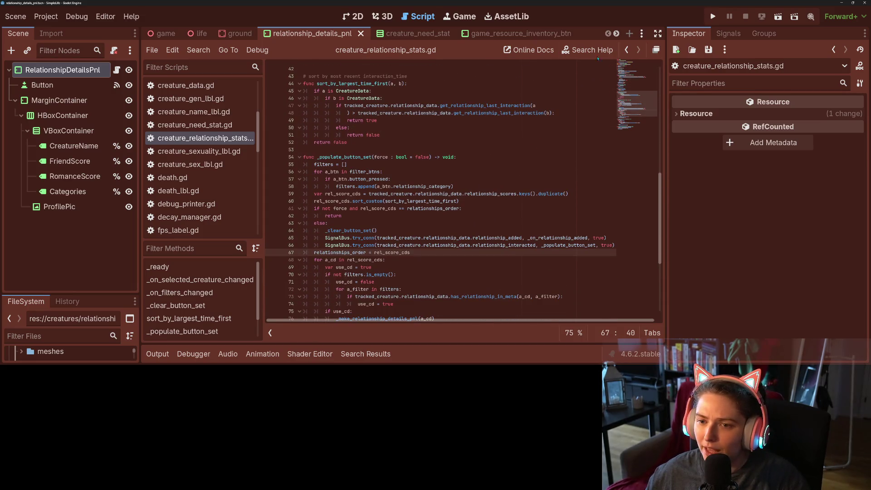
click(714, 16)
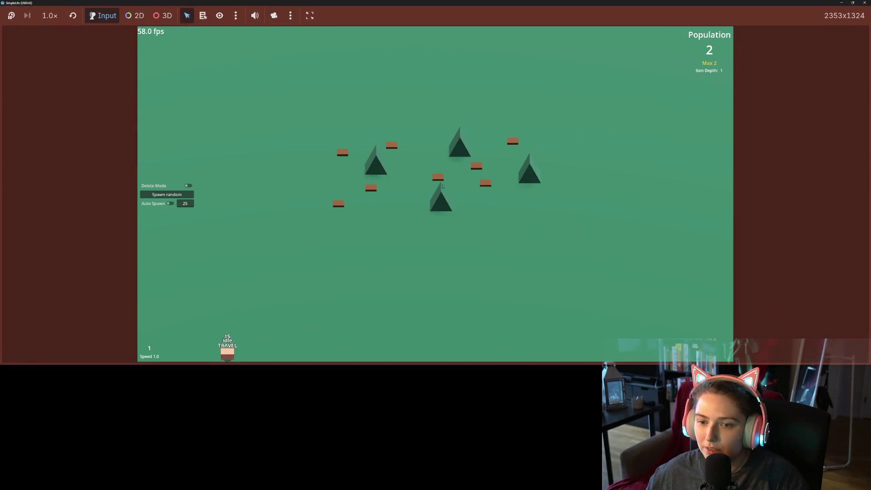
Enable Auto Spawn, select a creature, change speed to 4.0, 1.0, then 0.1, and close the game
click(170, 204)
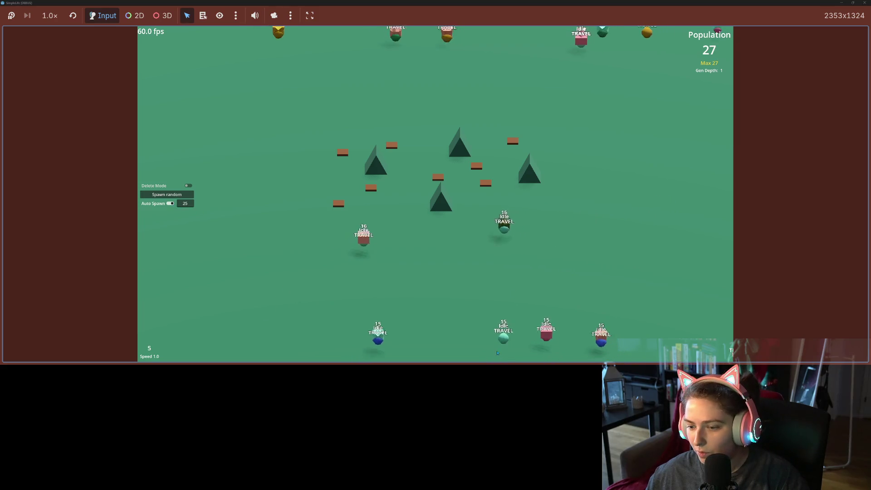
click(511, 313)
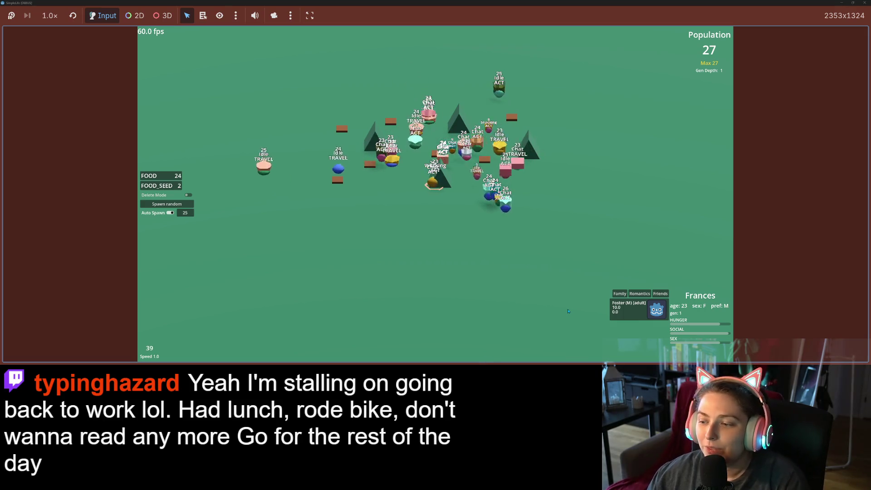
key(4)
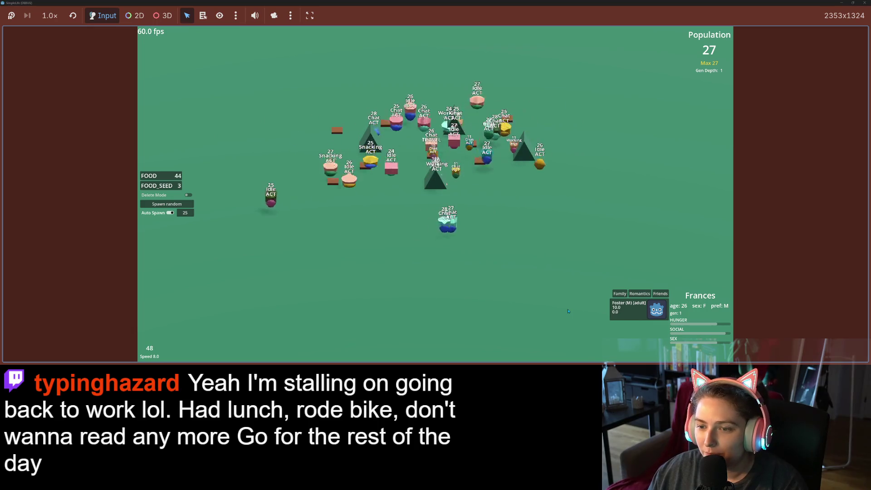
key(1)
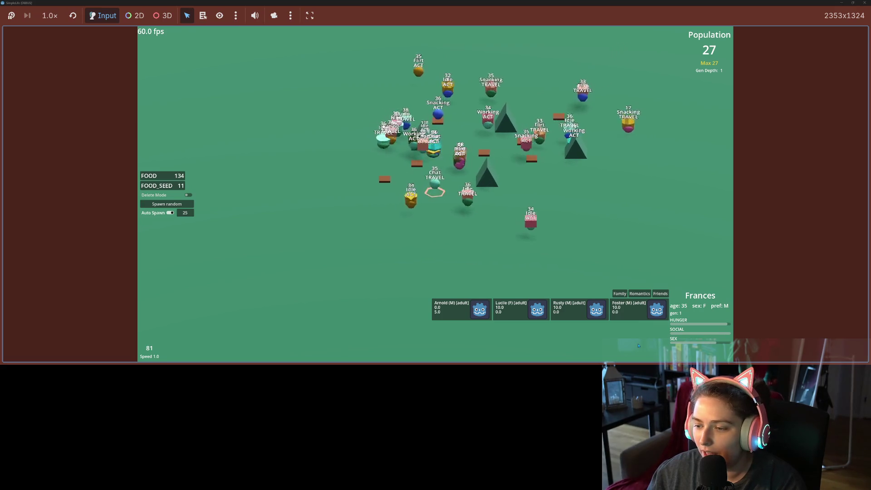
key(minus)
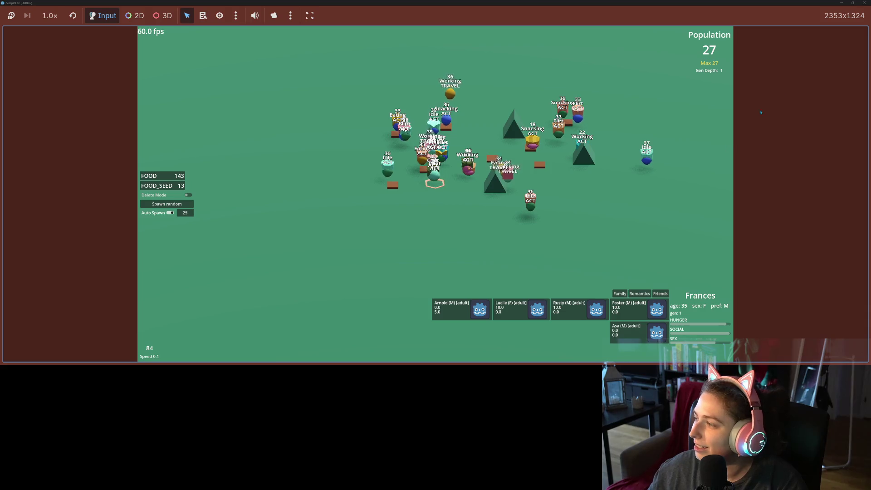
click(864, 2)
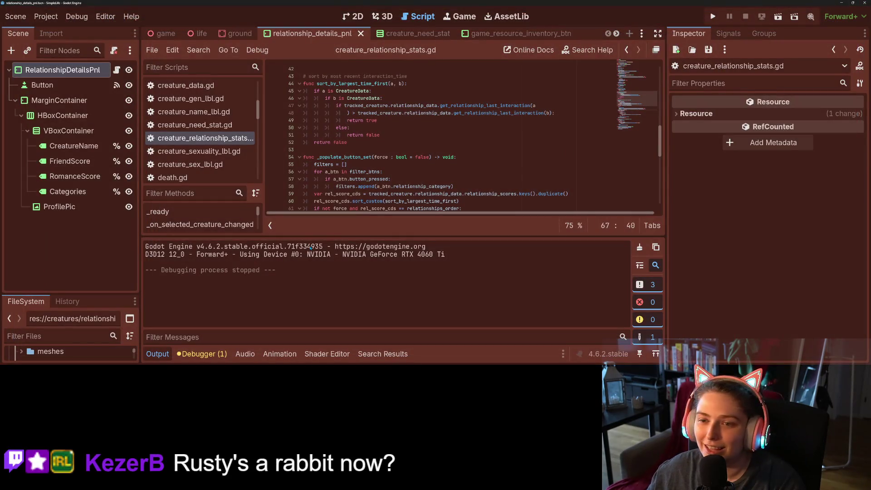
Open the unused relationship_interacted warning from the Debugger's Errors tab, collapse the debugger, and select the signal name
click(200, 354)
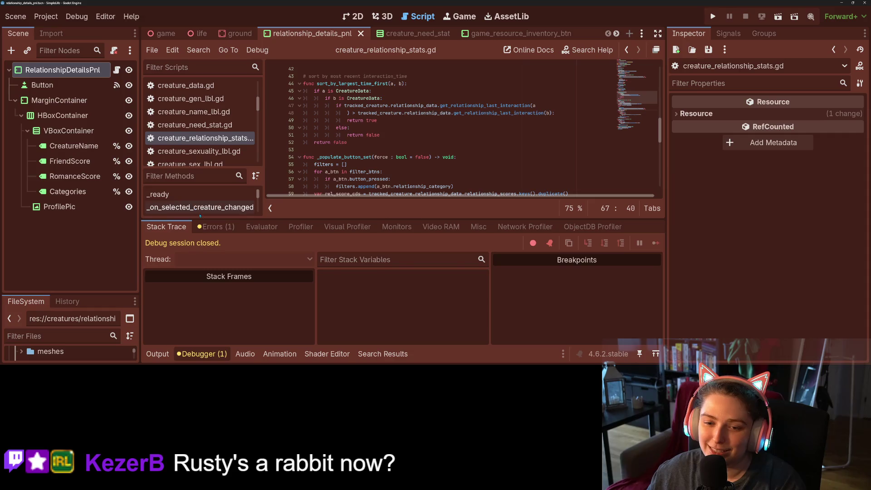
click(217, 226)
click(271, 265)
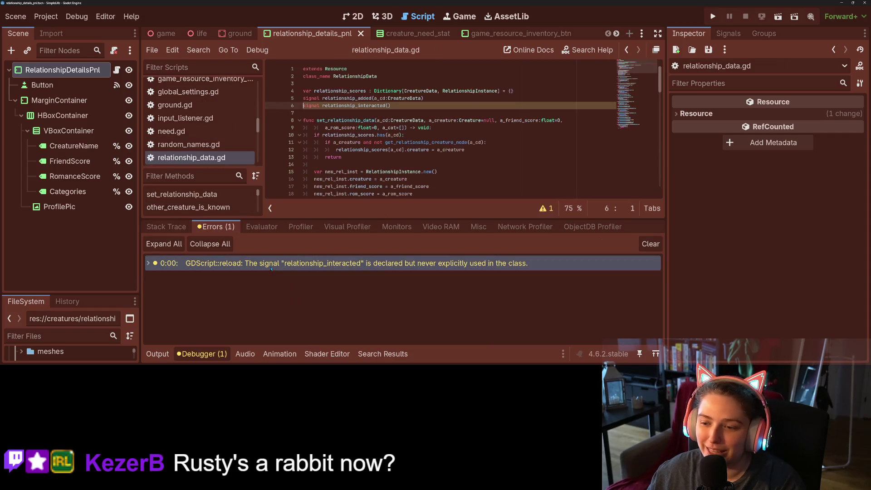
click(217, 357)
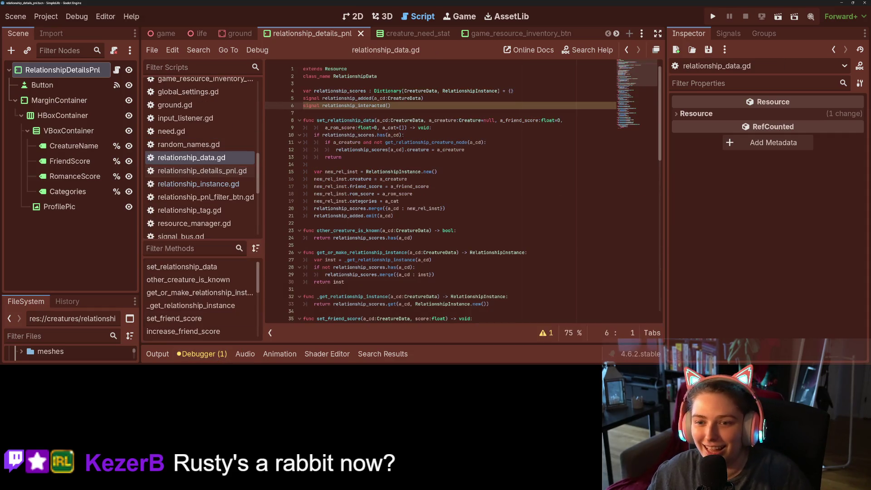
double_click(345, 106)
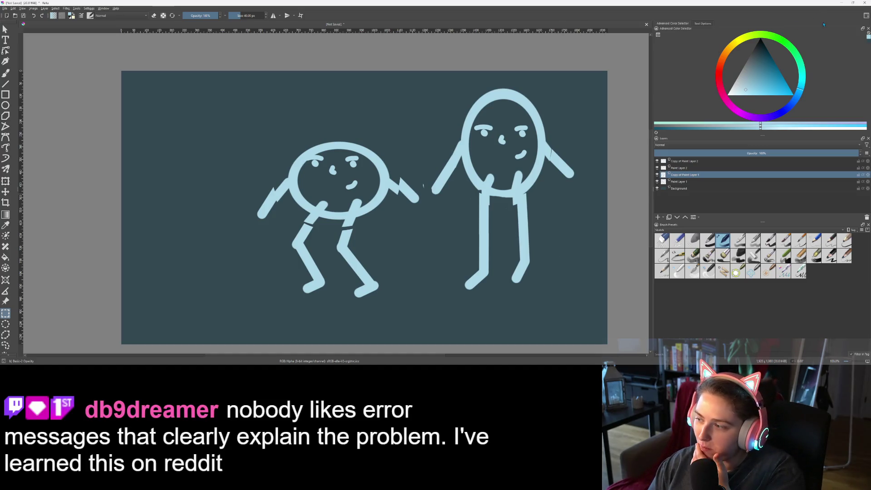
Minimize Krita to bring the Godot script editor back into view
click(841, 4)
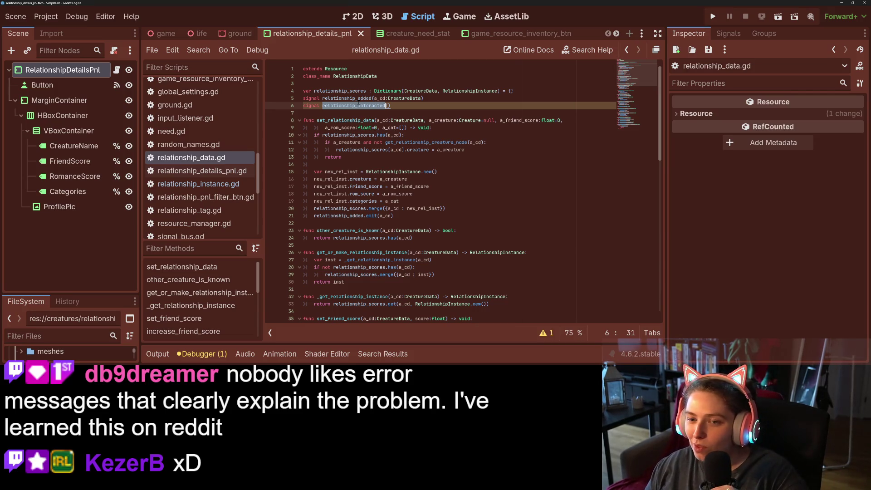
mouse_move(354, 150)
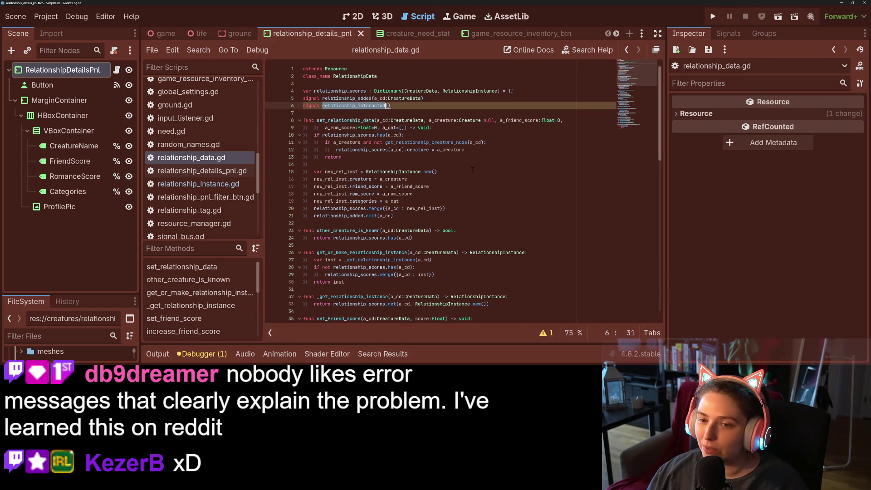
click(495, 216)
click(501, 209)
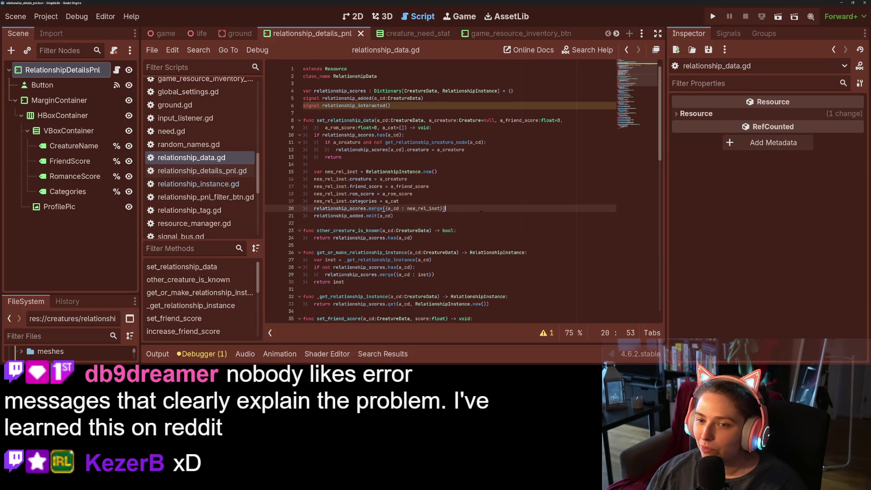
scroll(481, 211, down, 1)
click(422, 193)
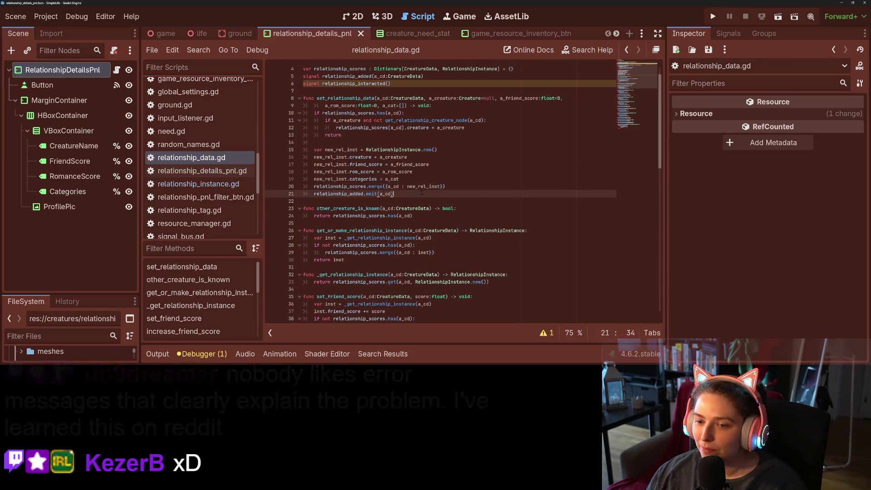
key(Return)
text(relationship_interacted.emit()
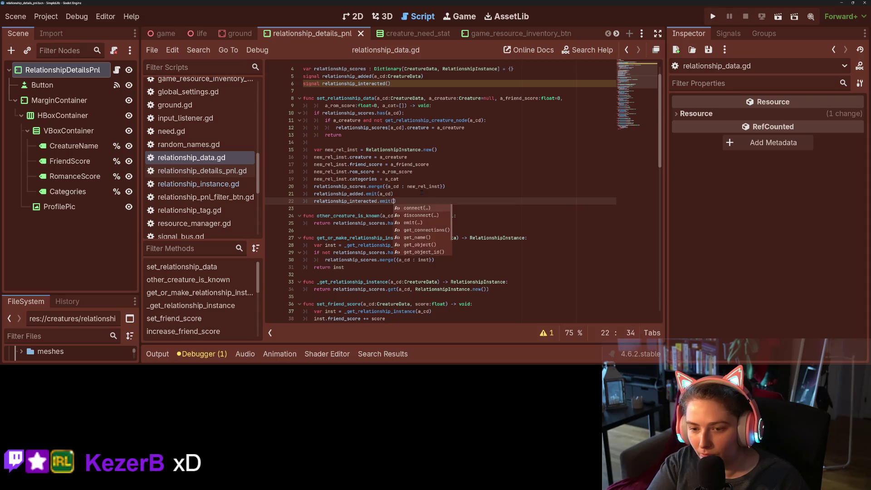
key(Return)
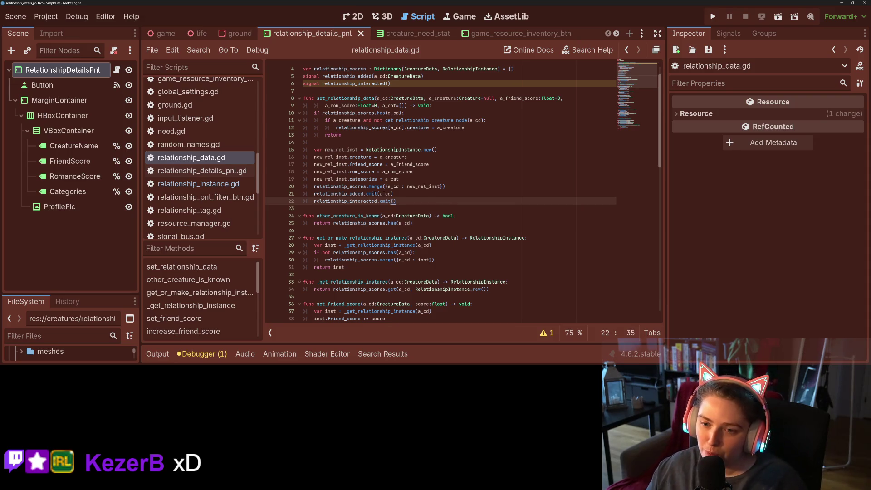
drag(394, 201, 398, 202)
double_click(360, 216)
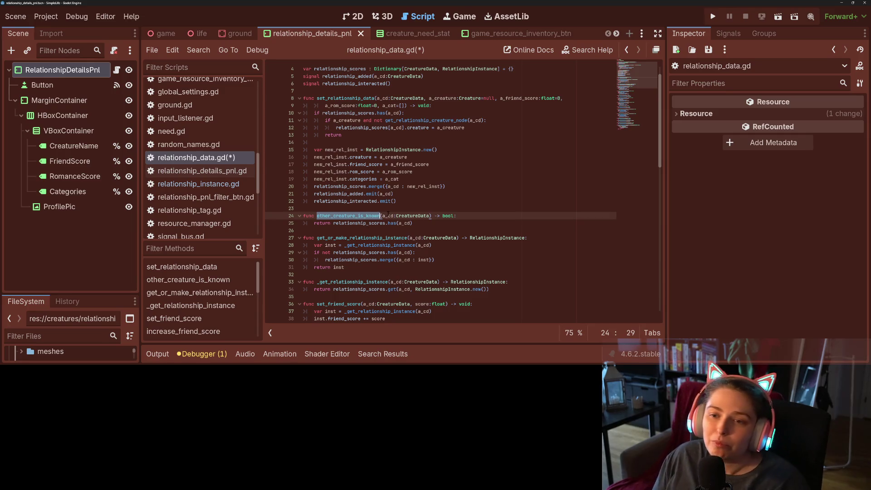
scroll(398, 216, down, 2)
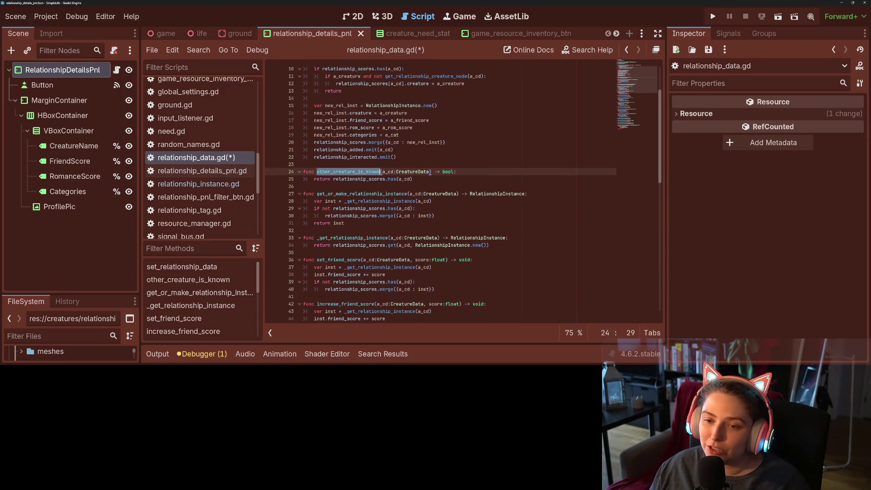
double_click(378, 193)
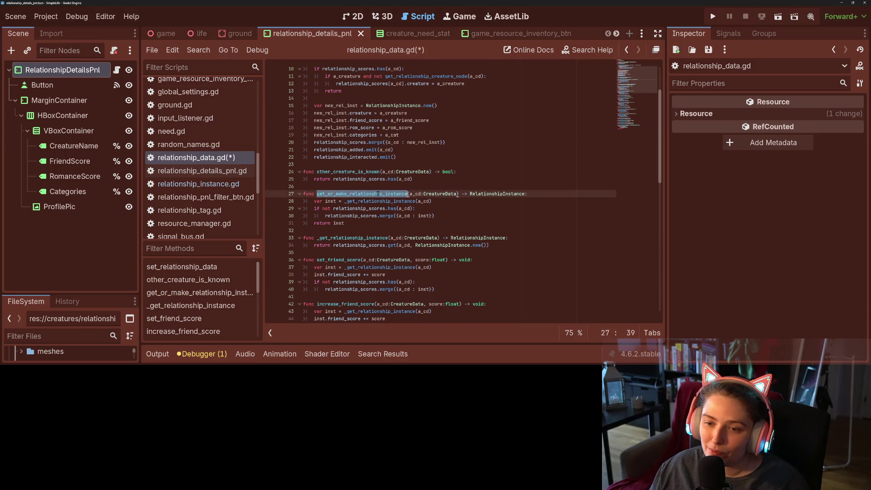
click(350, 216)
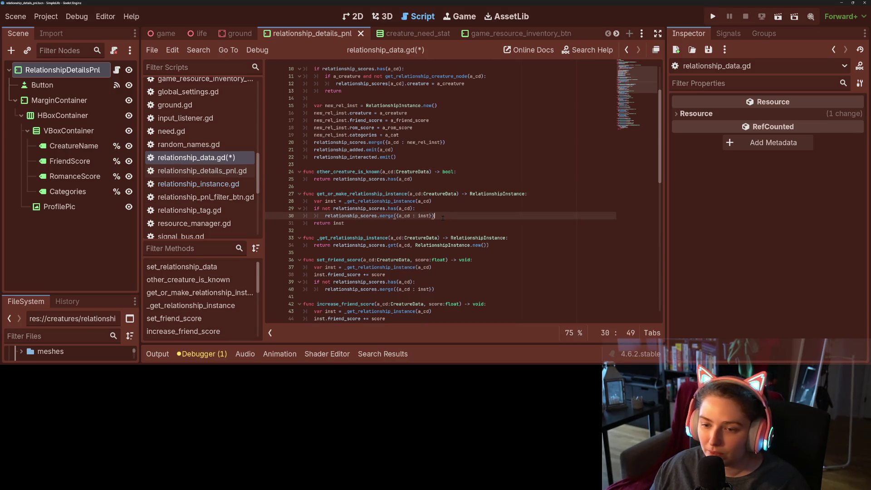
key(Return)
key(ctrl+s)
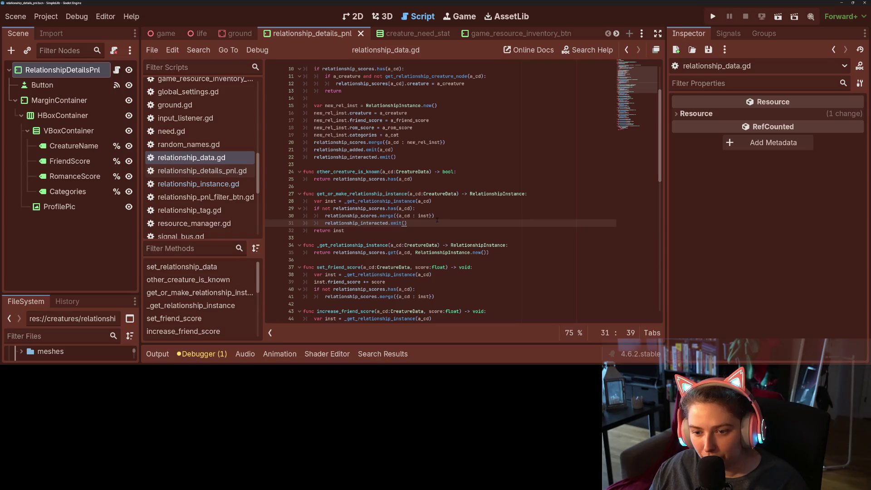
key(ctrl+z)
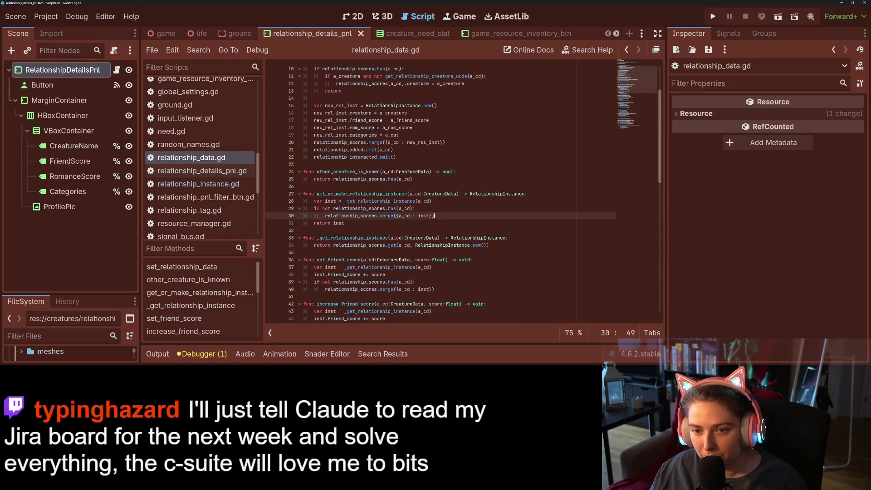
click(406, 155)
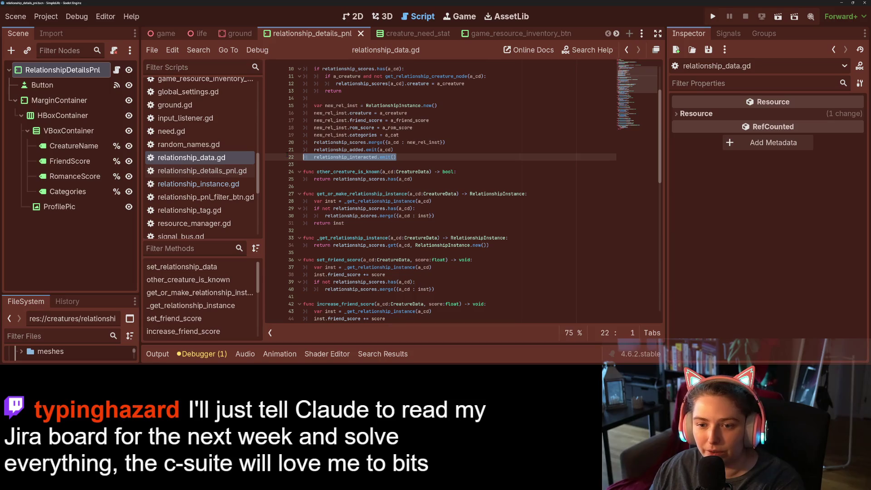
key(BackSpace)
key(BackSpace)
scroll(428, 218, down, 3)
key(ctrl+s)
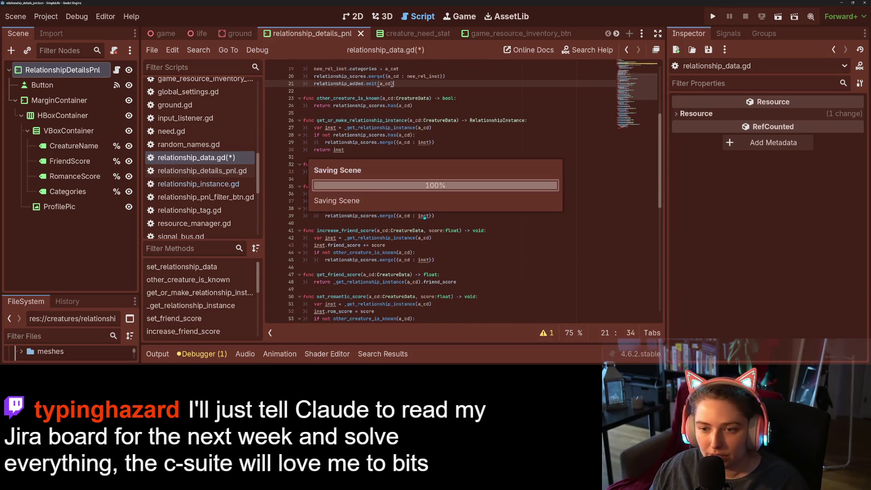
Add new lines after the friend-score functions and copy the relationship_interacted.emit() line
scroll(350, 194, down, 3)
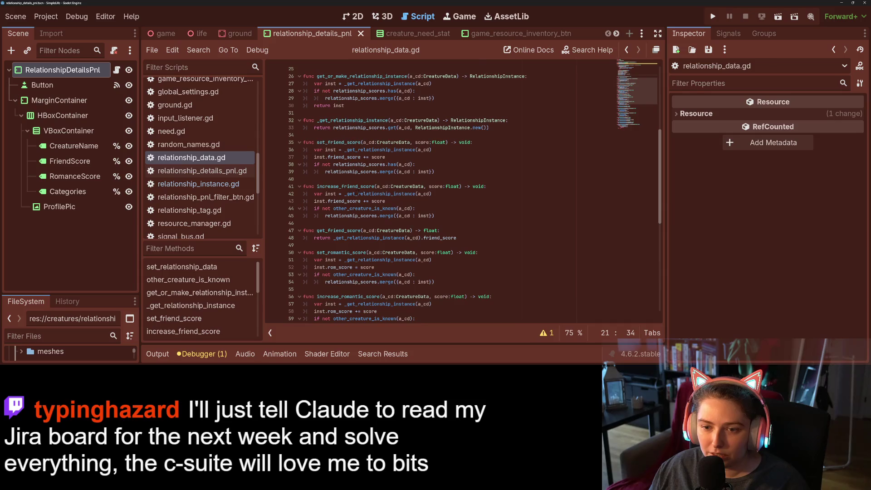
click(447, 149)
click(408, 136)
mouse_move(391, 143)
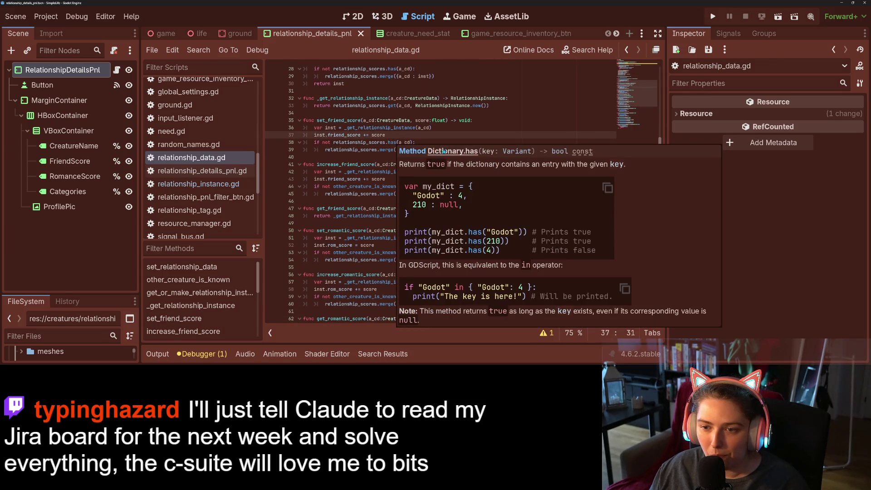
click(449, 150)
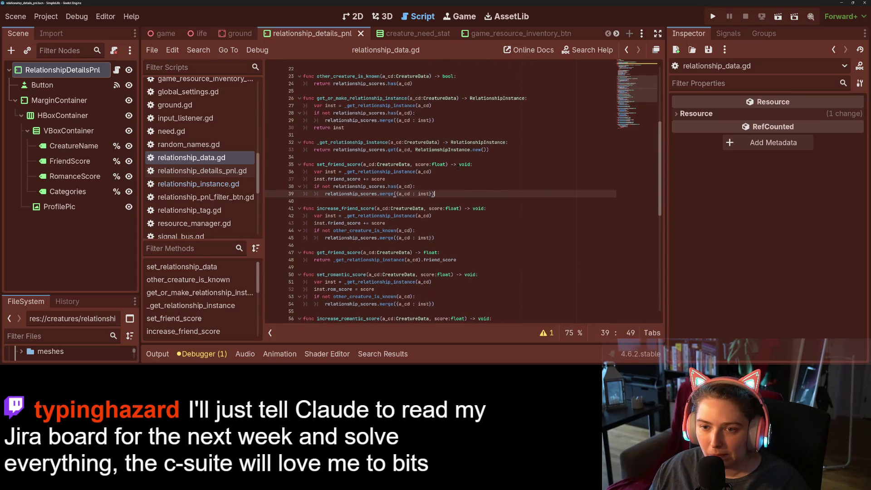
scroll(452, 152, up, 1)
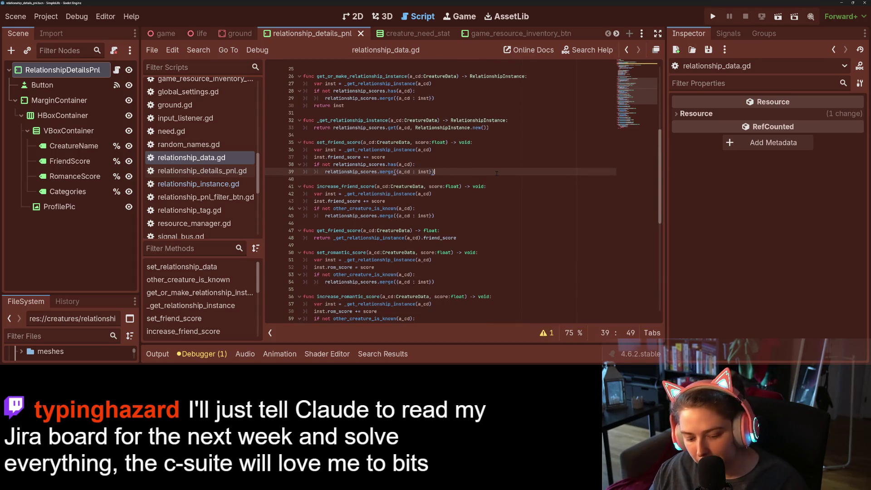
key(Return)
text(relationship_interacted.emit())
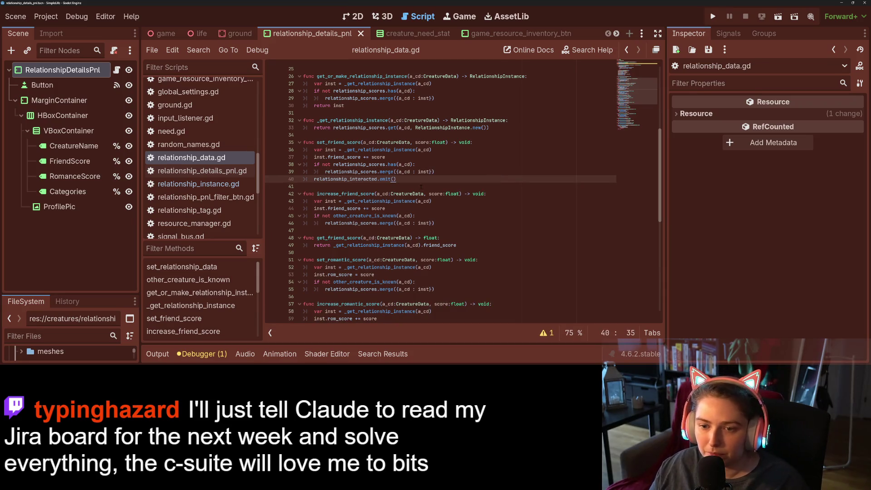
click(447, 221)
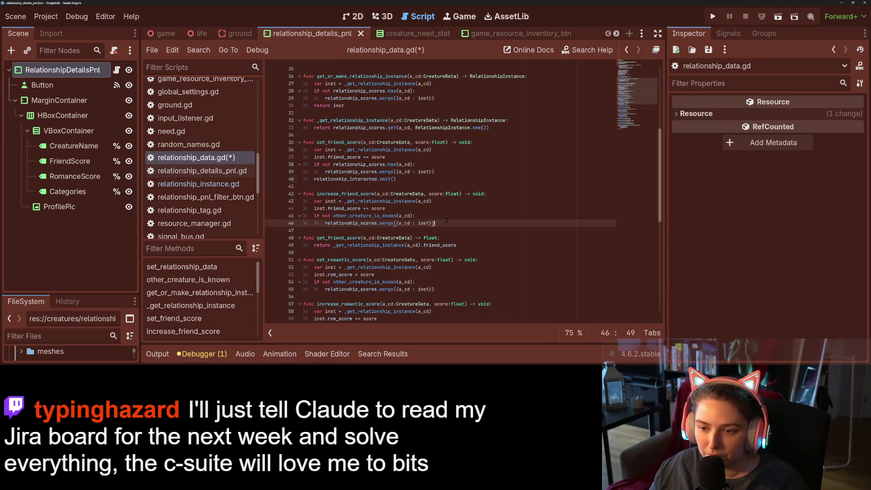
click(321, 230)
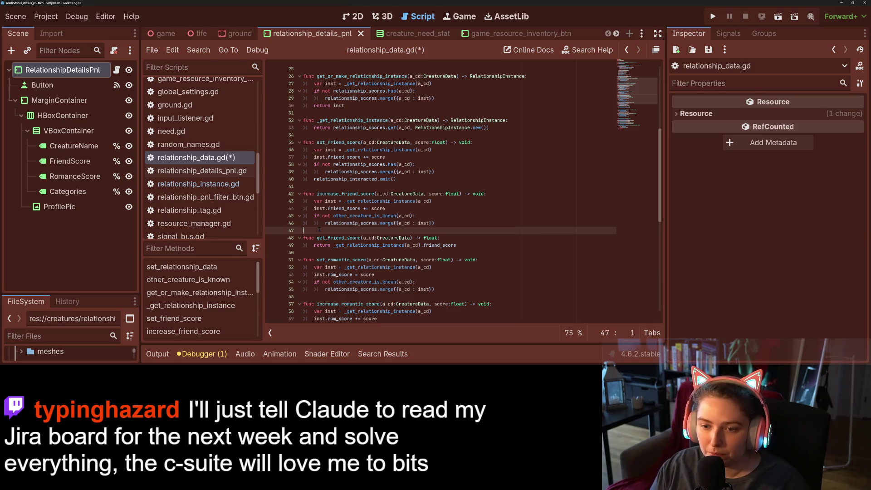
text(relationship_interacted.emit())
key(Return)
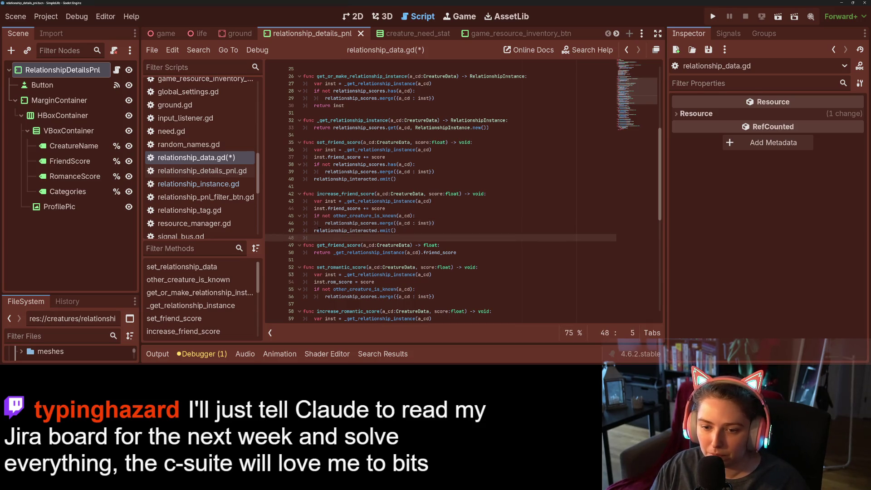
mouse_move(313, 237)
mouse_down()
mouse_move(304, 230)
mouse_move(310, 237)
mouse_up()
key(ctrl+c)
click(307, 235)
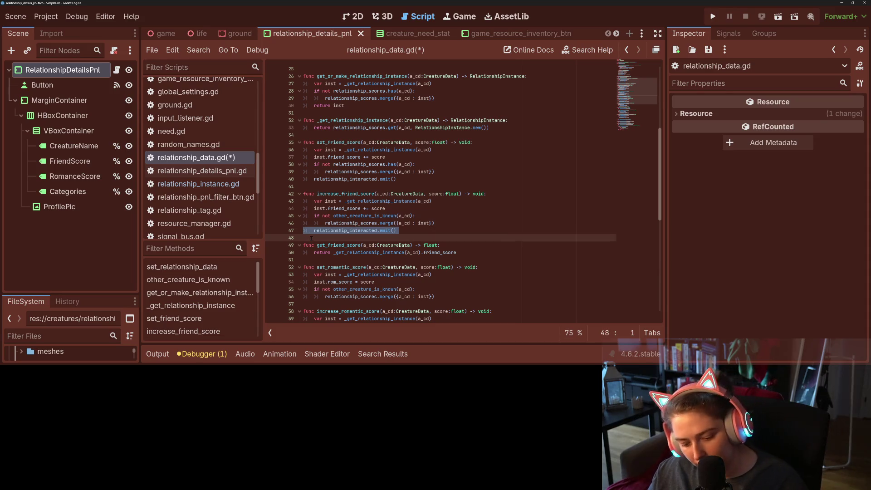
Paste relationship_interacted.emit() at the end of set_romantic_score and increase_romantic_score
scroll(317, 239, down, 1)
scroll(319, 238, down, 3)
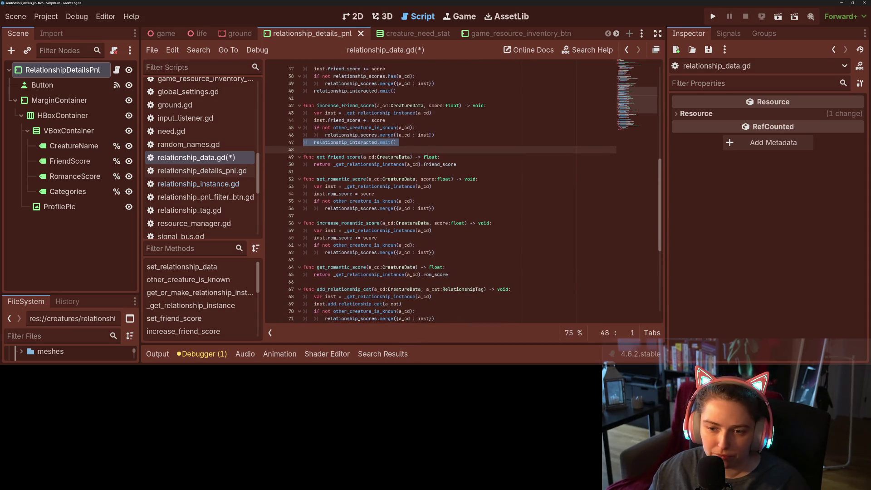
click(317, 216)
key(ctrl+v)
scroll(317, 216, down, 2)
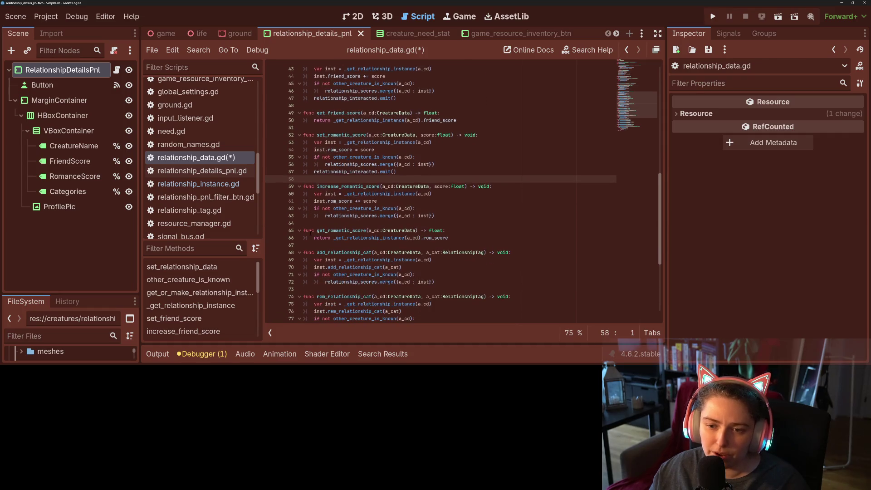
click(312, 222)
key(ctrl+v)
scroll(313, 222, down, 2)
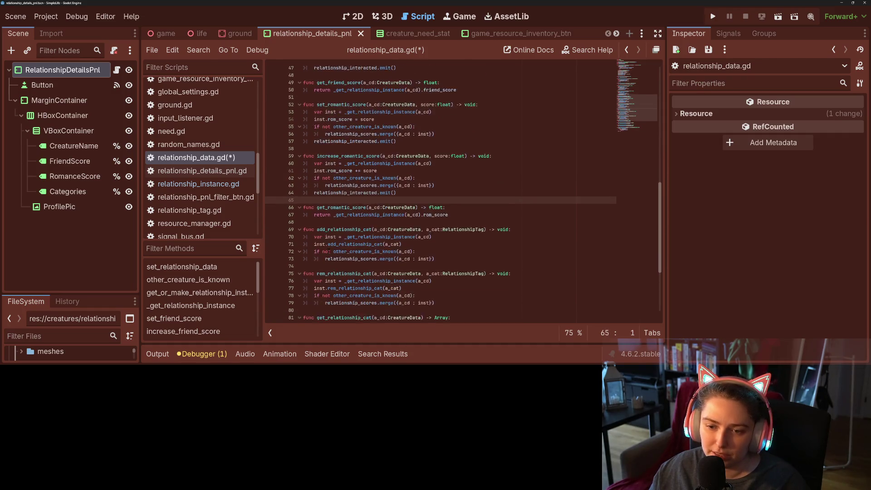
Paste relationship_interacted.emit() into add_relationship_cat and rem_relationship_cat, save, and scroll back up
click(317, 252)
key(ctrl+v)
scroll(317, 252, down, 2)
click(315, 259)
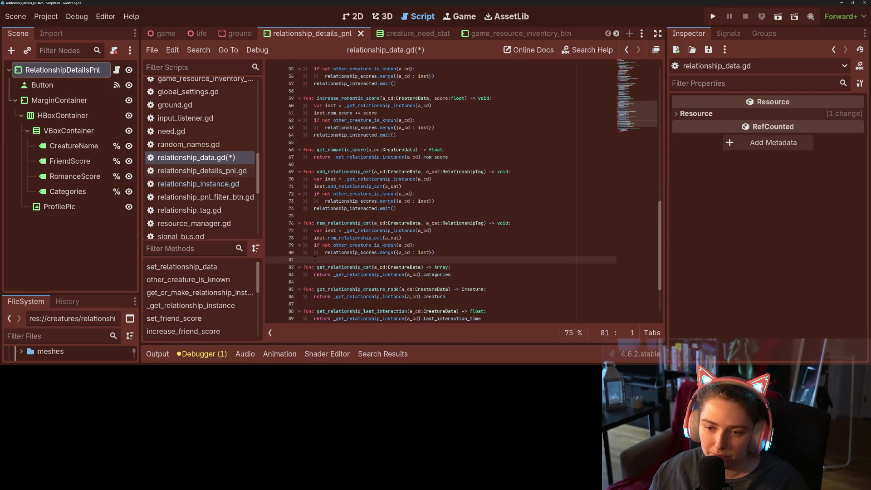
key(ctrl+v)
scroll(315, 259, down, 3)
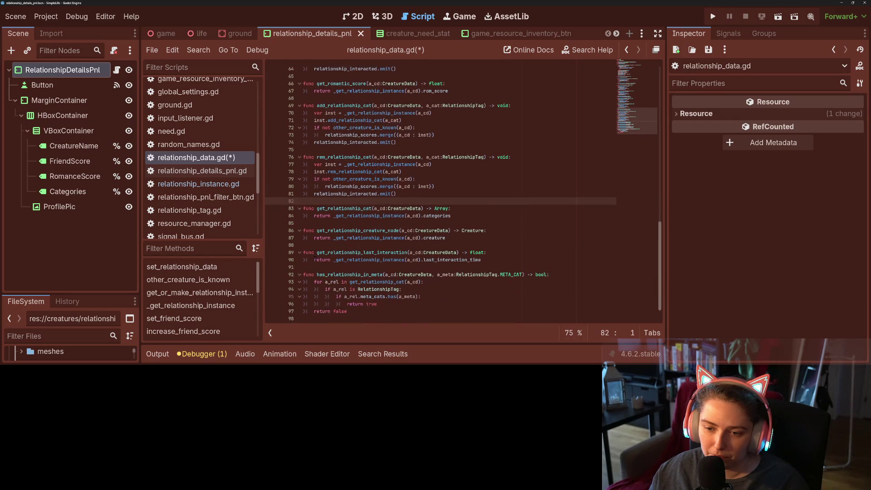
key(ctrl+s)
scroll(356, 261, up, 5)
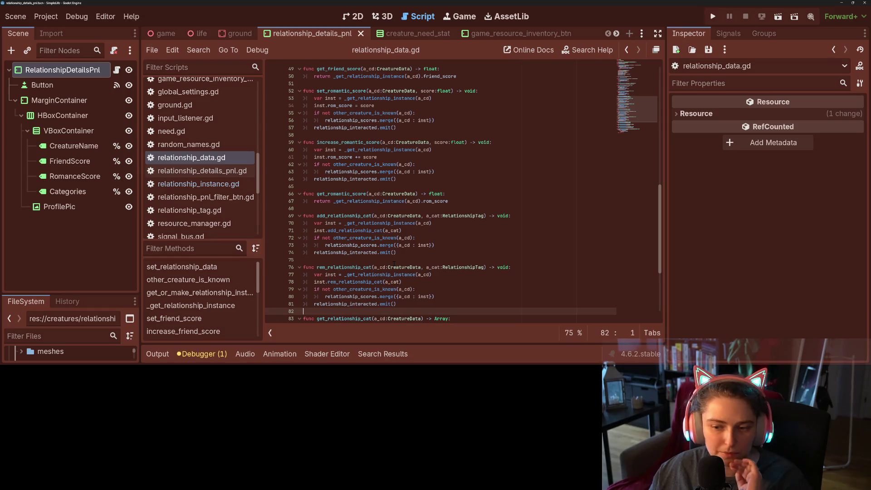
scroll(394, 262, up, 9)
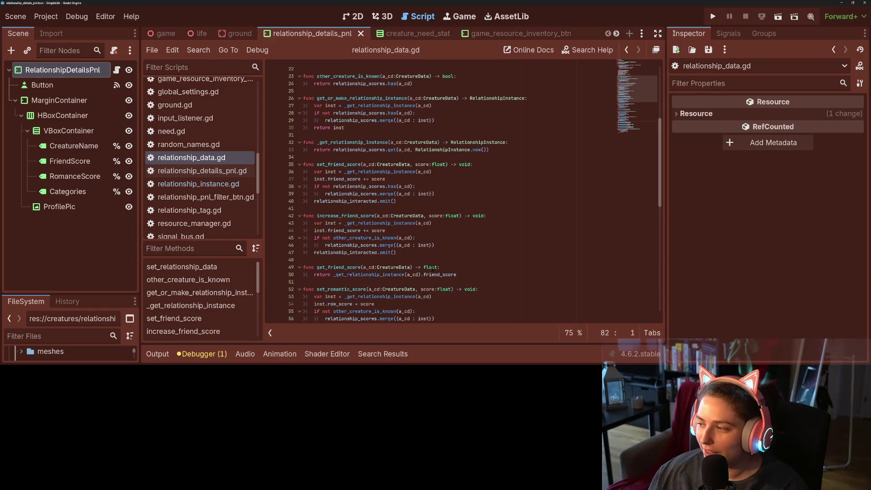
scroll(484, 256, up, 5)
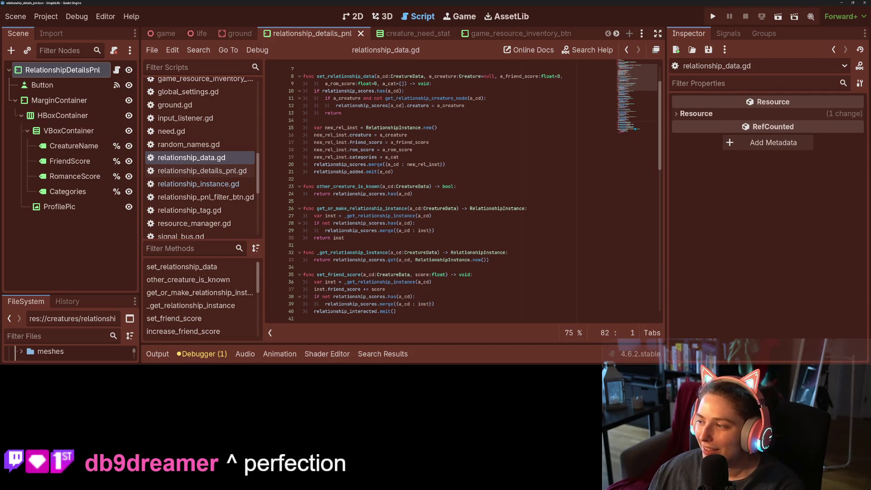
Run the game, select Jordan, cycle speeds 4x, 1x, 2x, 1x, 4x, 1x, then stop with F8
click(715, 17)
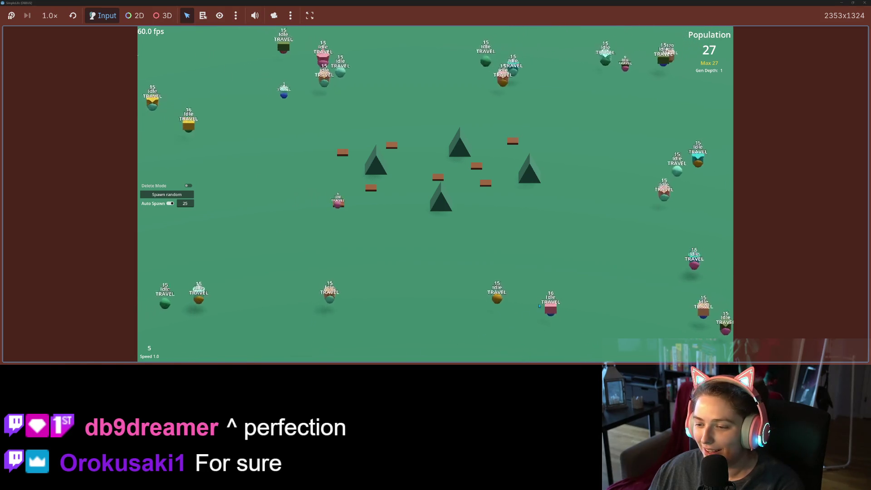
click(547, 309)
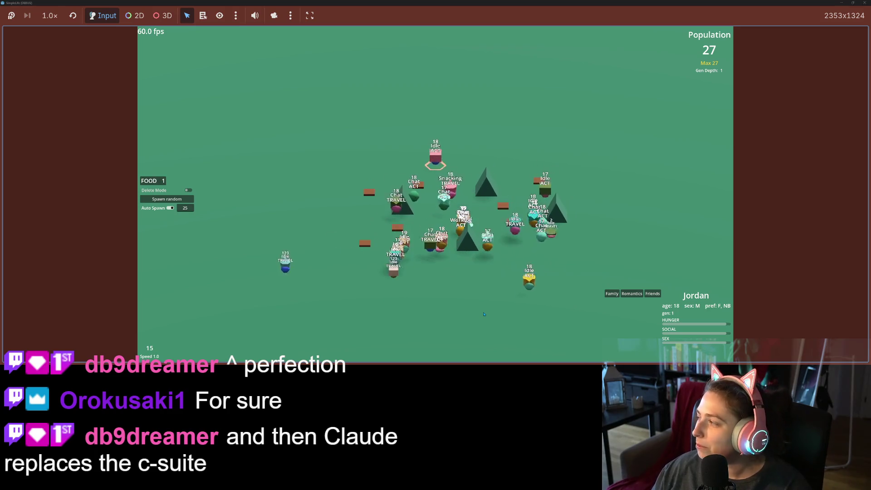
key(4)
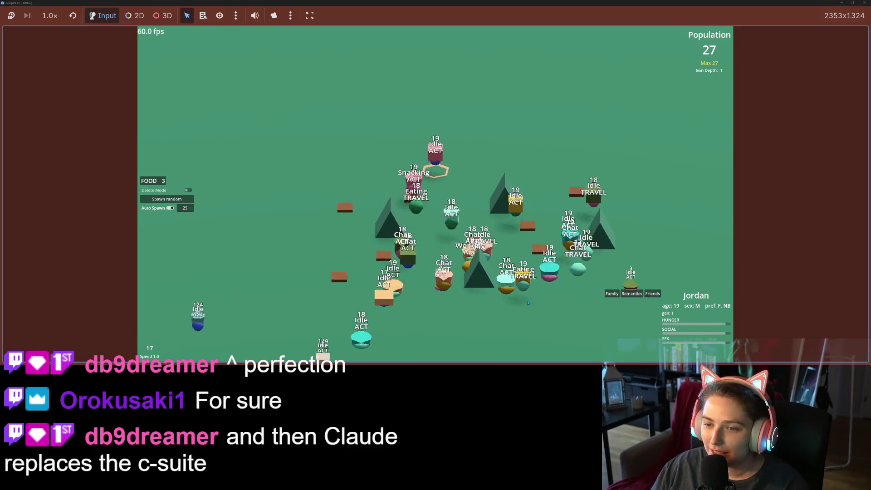
scroll(528, 304, up, 3)
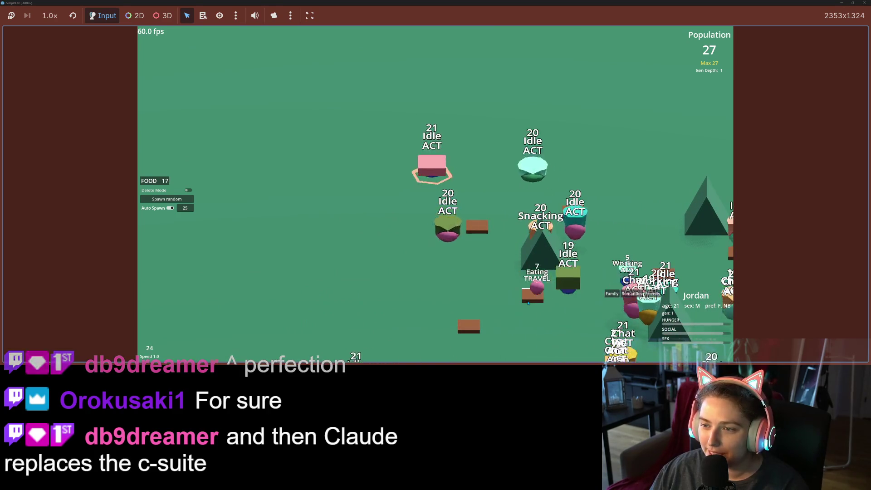
key(1)
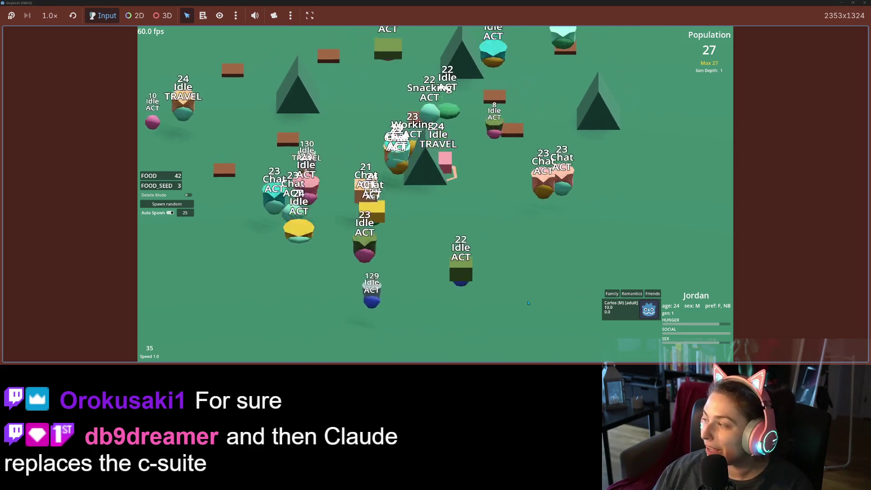
key(2)
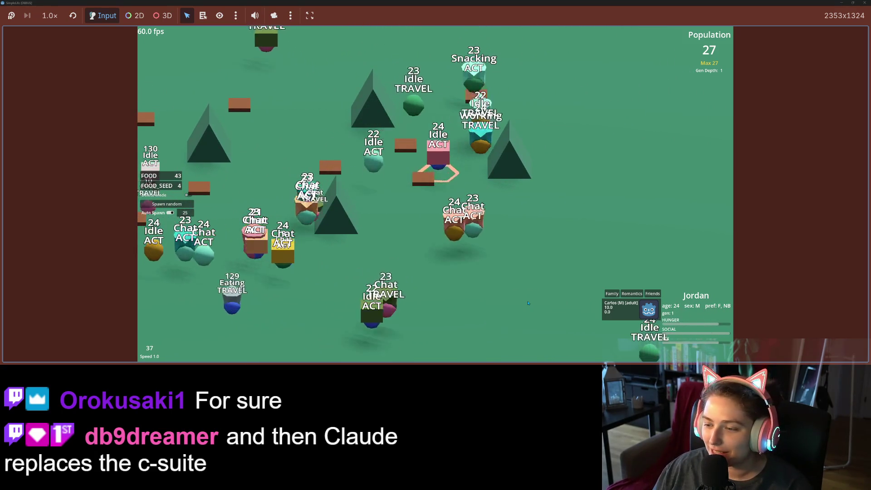
key(1)
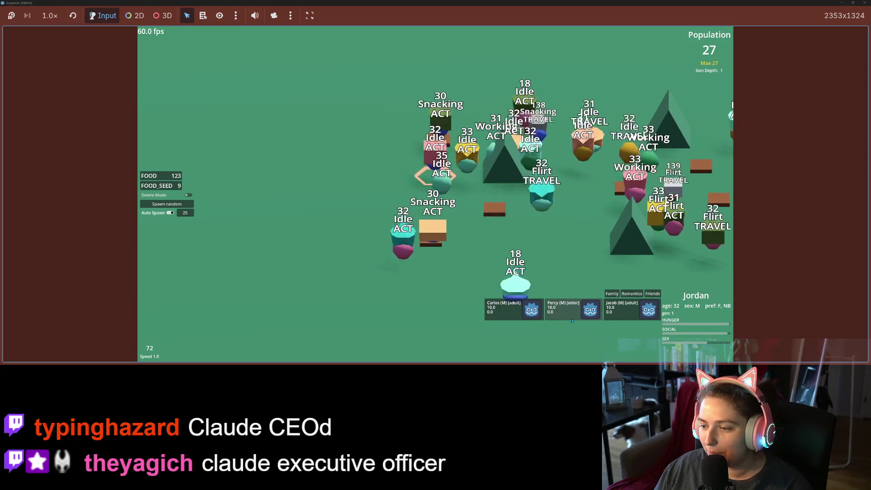
key(4)
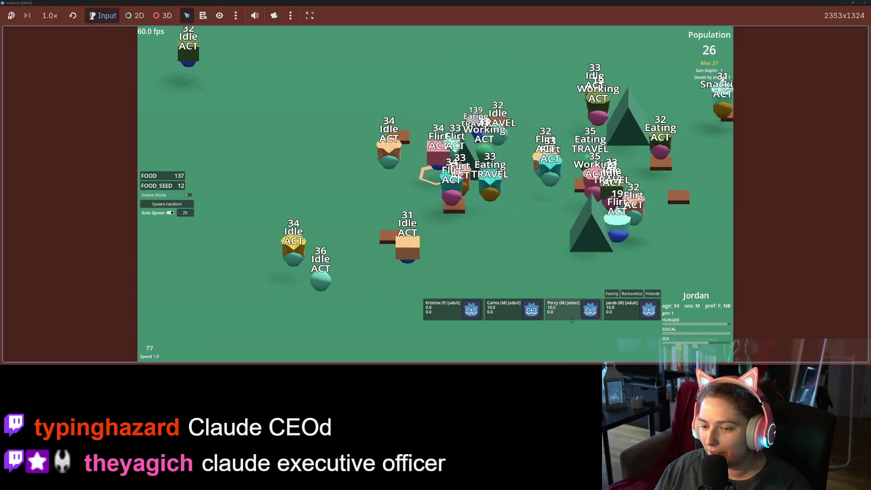
key(1)
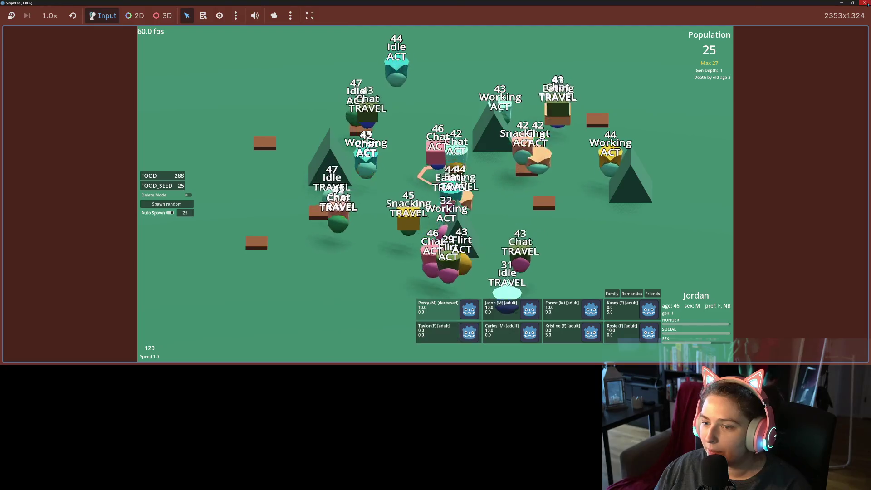
key(F8)
Paste relationship_interacted.emit() after line 21, comment out relationship_added.emit with Ctrl+K, save, and run
scroll(391, 186, down, 6)
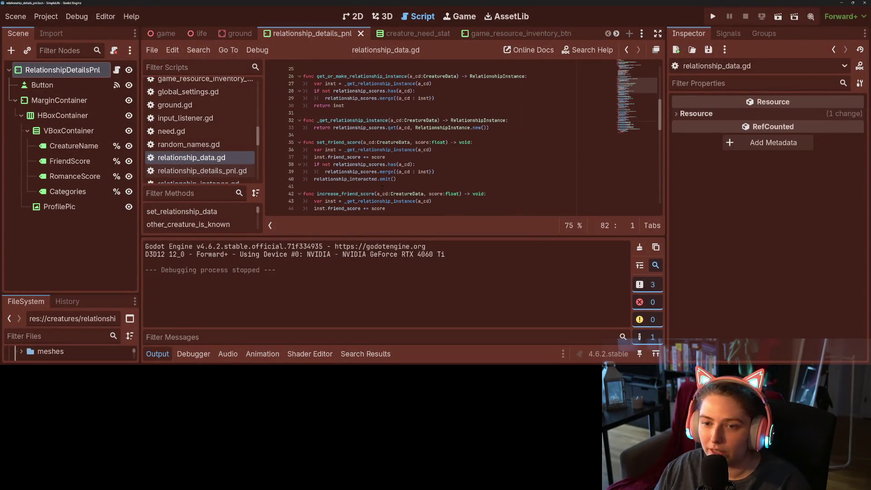
drag(314, 179, 391, 179)
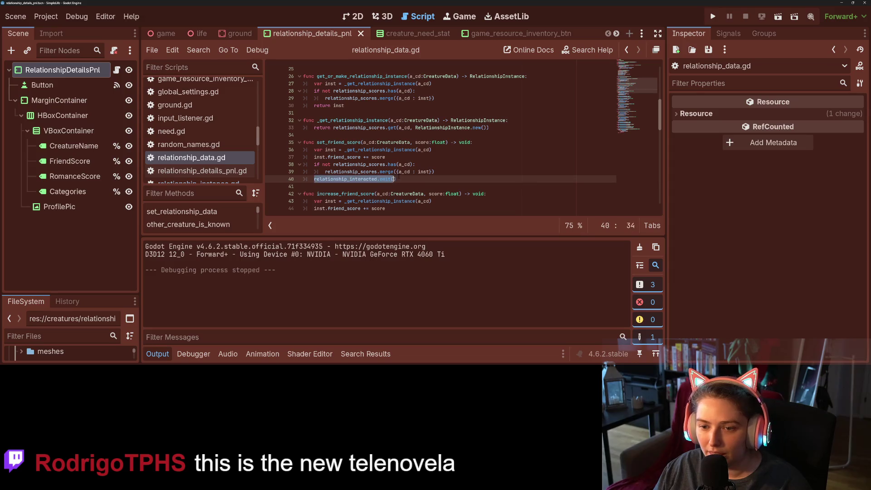
scroll(392, 179, up, 6)
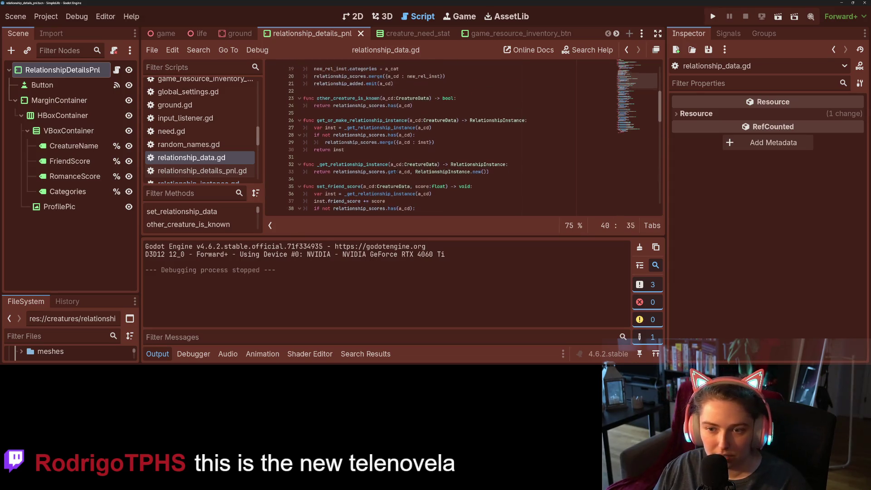
click(407, 171)
key(Return)
key(ctrl+v)
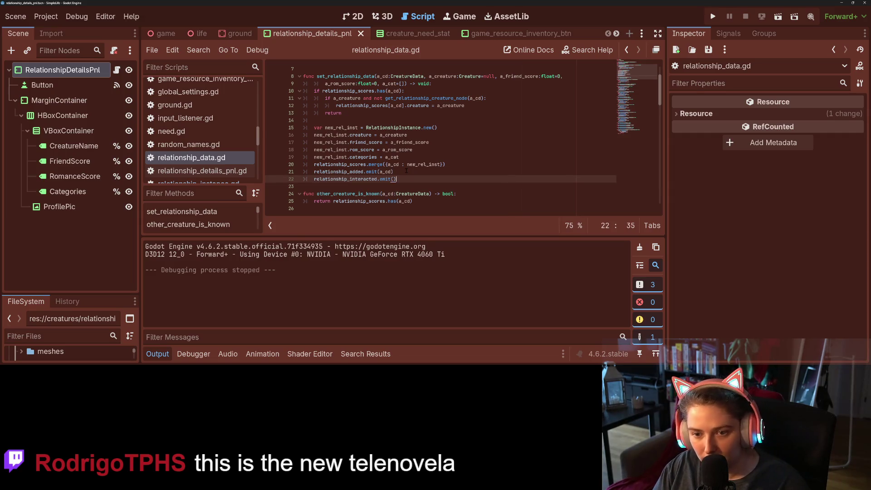
click(406, 171)
key(ctrl+k)
key(ctrl+s)
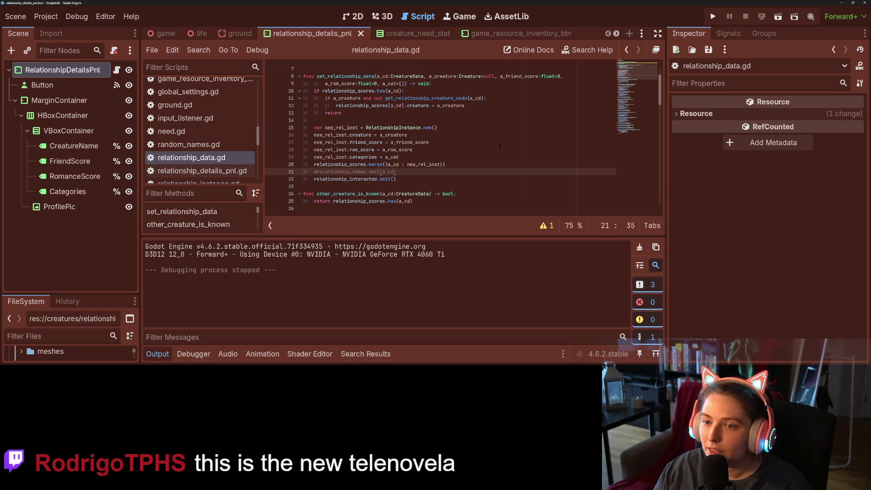
click(719, 17)
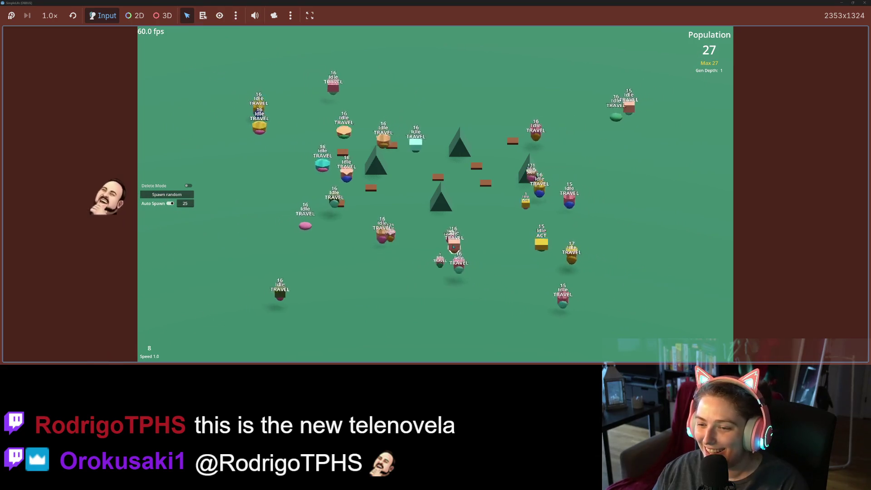
Select Buddy, switch speed to 4.0 then 1.0, close the game, and hide the Output panel
click(471, 260)
key(4)
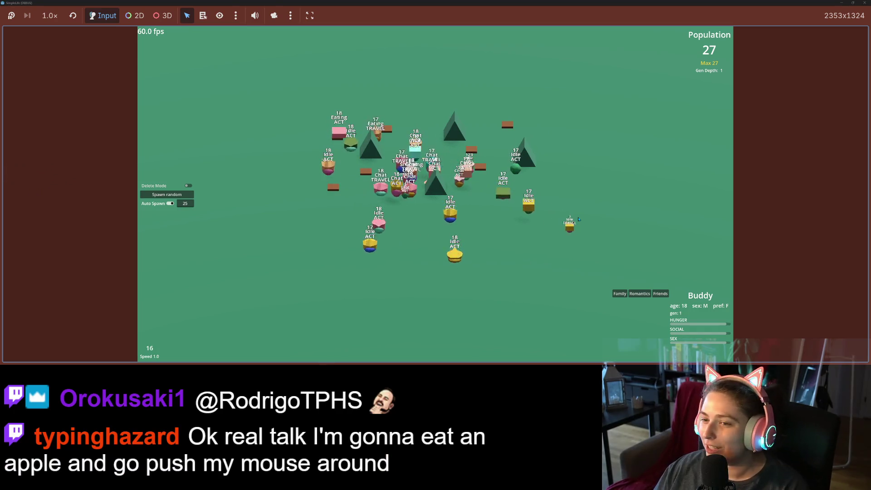
key(1)
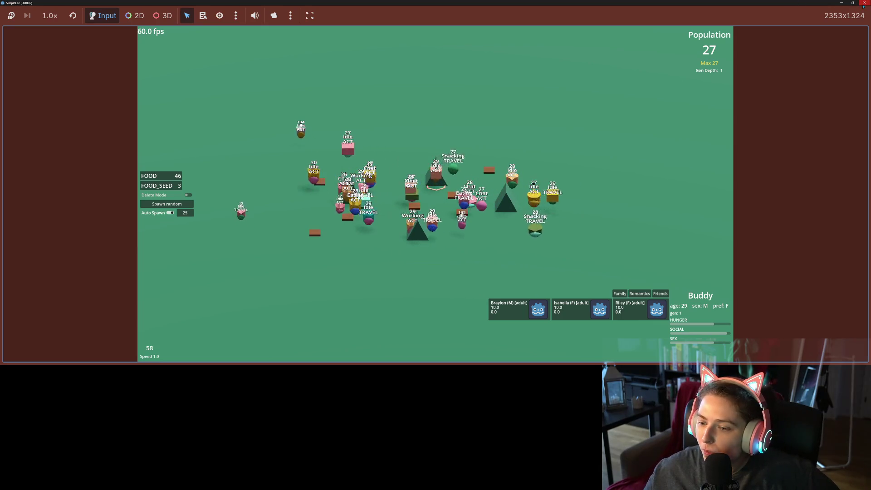
key(alt+F4)
click(158, 360)
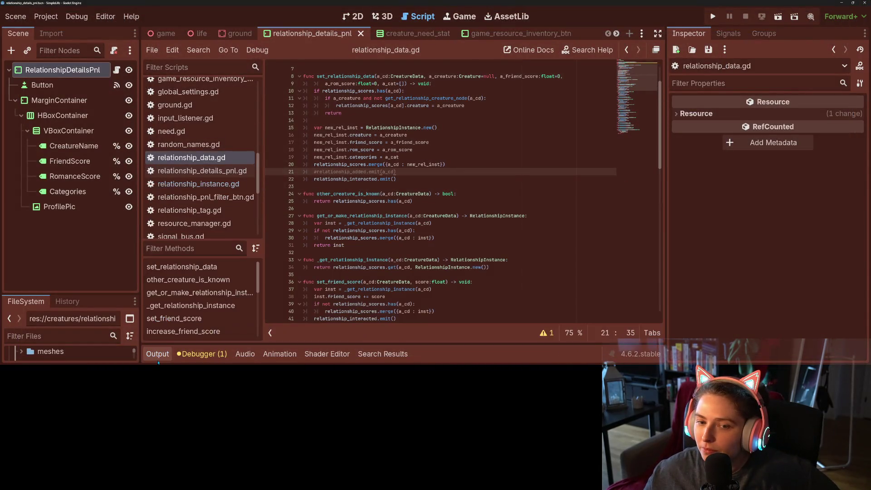
After the categories assignment, add a line recording the new relationship's last interaction time using GameTime
click(415, 179)
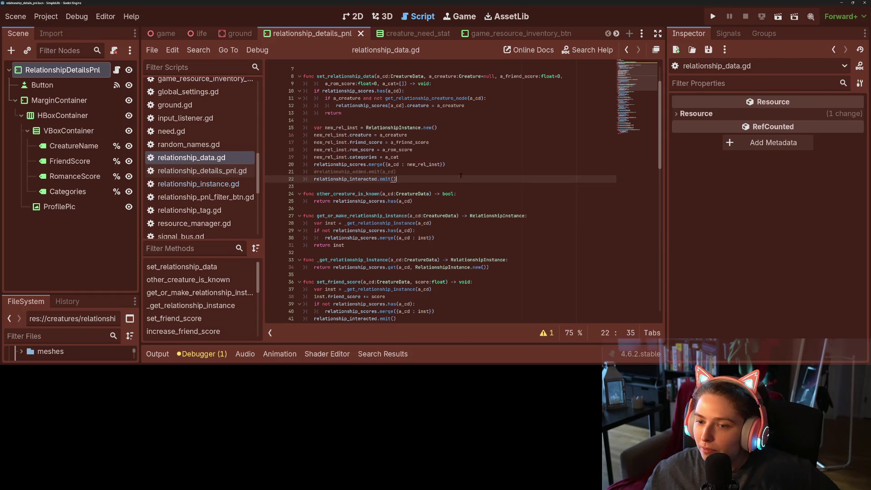
click(413, 154)
key(Return)
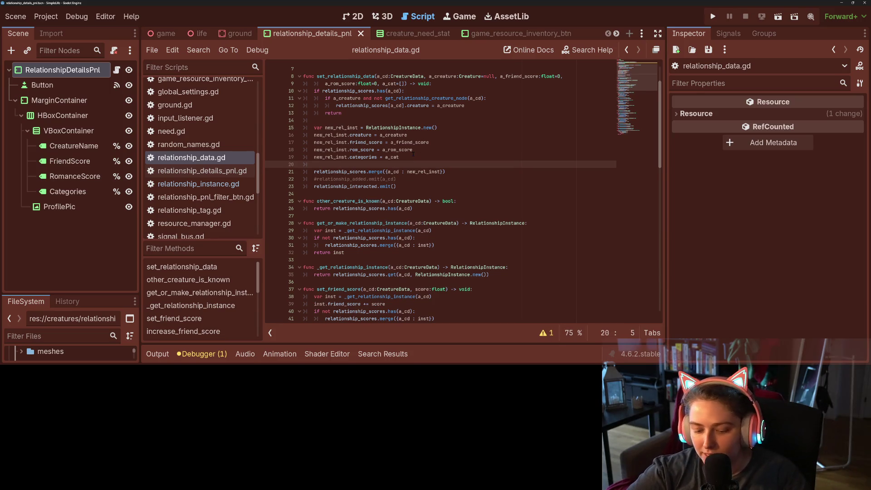
text(new_rel_inst.)
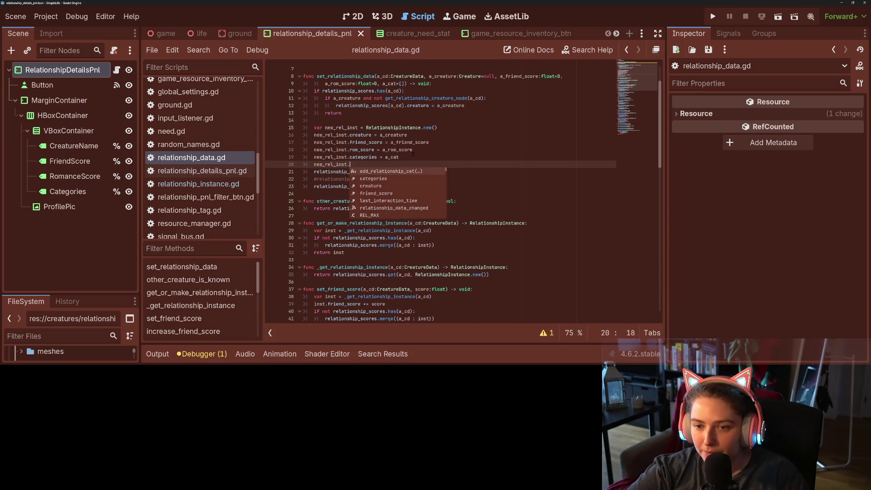
text(las)
key(Return)
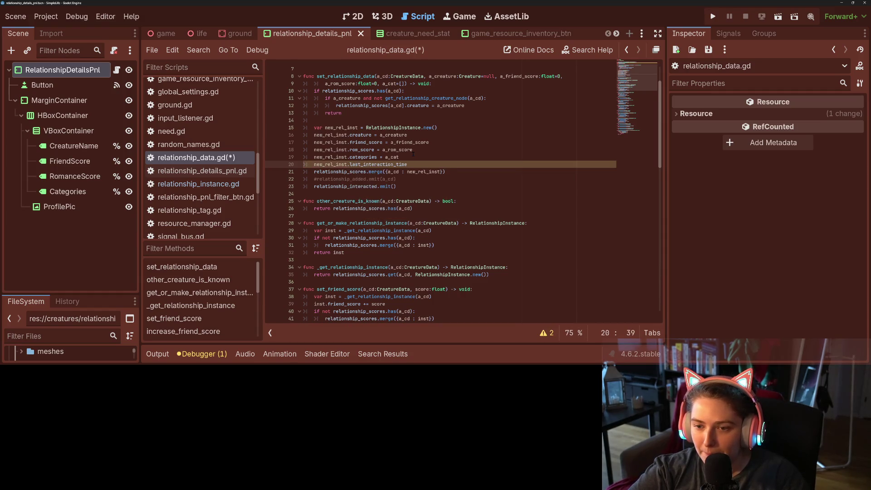
text( = G)
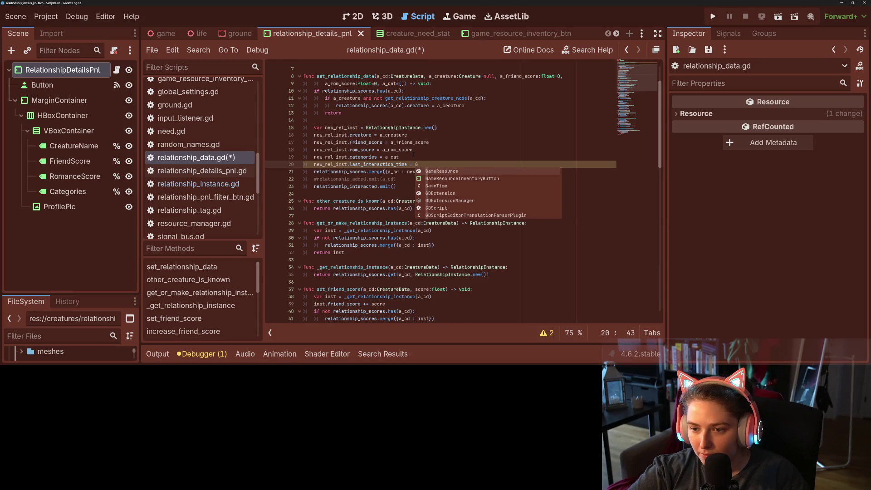
text(ameT)
key(Return)
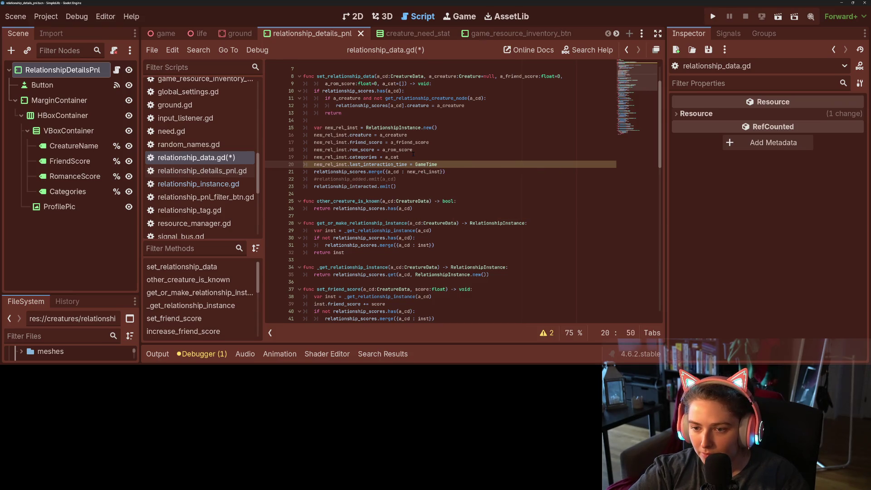
key(BackSpace)
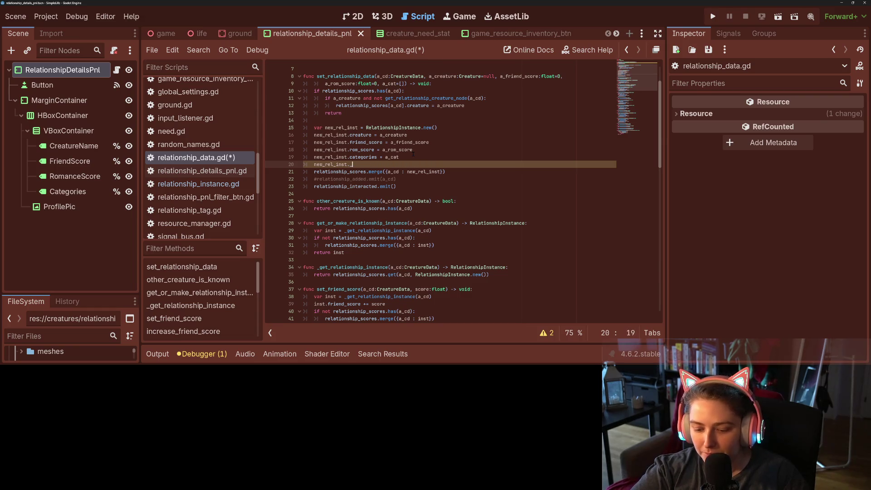
text(_u)
key(Return)
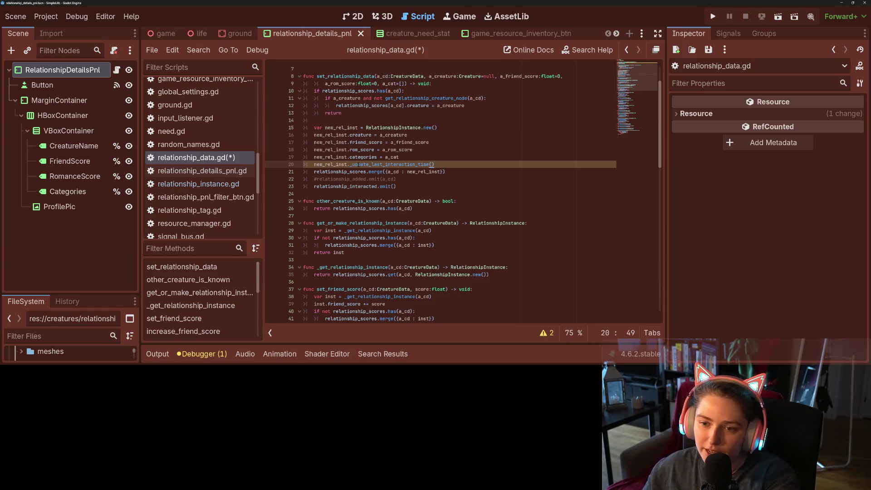
Drop the leading underscore from the update_last_interaction_time() call, save relationship_data.gd, and open relationship_instance.gd
click(355, 165)
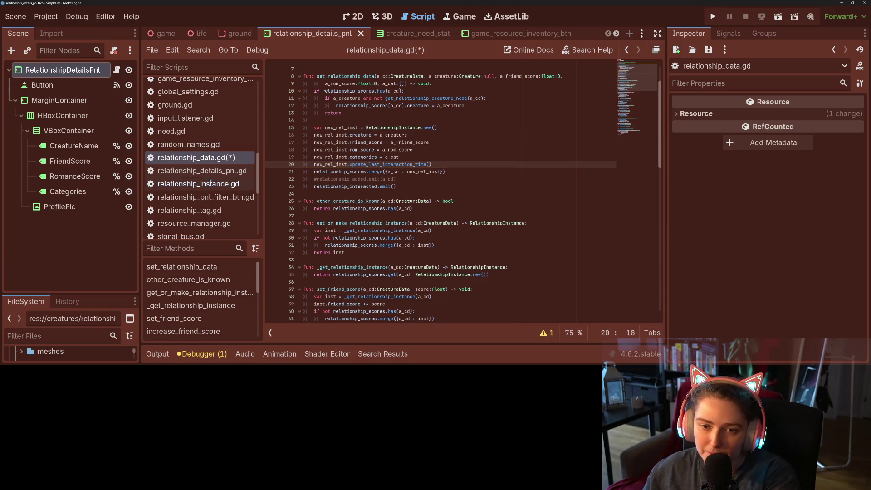
key(ctrl+s)
click(236, 184)
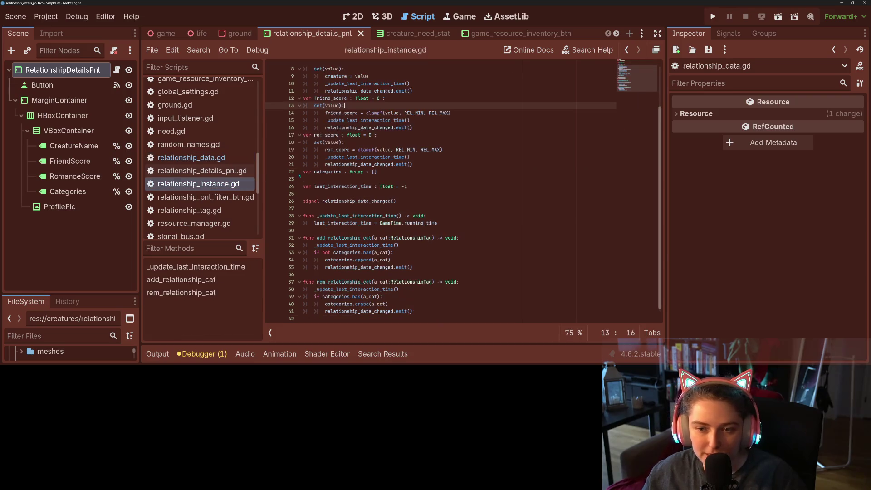
Replace _update_last_interaction_time with update_last_interaction_time in the definition and all six matches
click(317, 246)
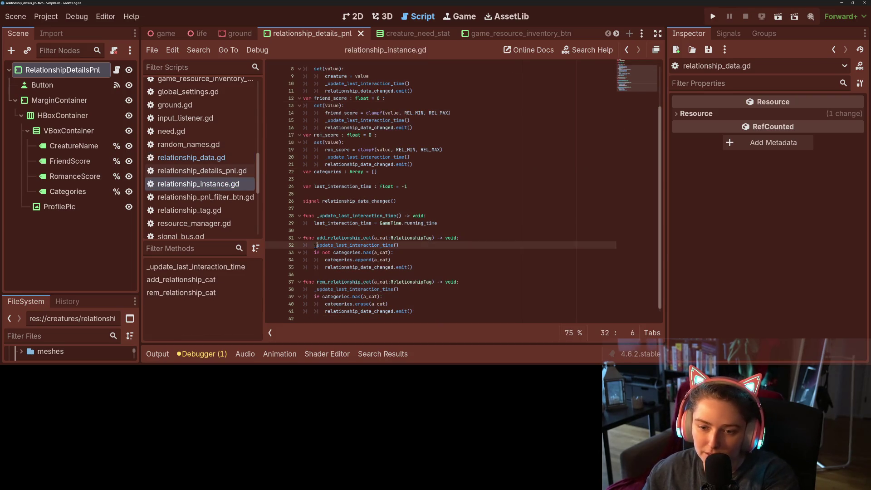
ctrl+click(318, 245)
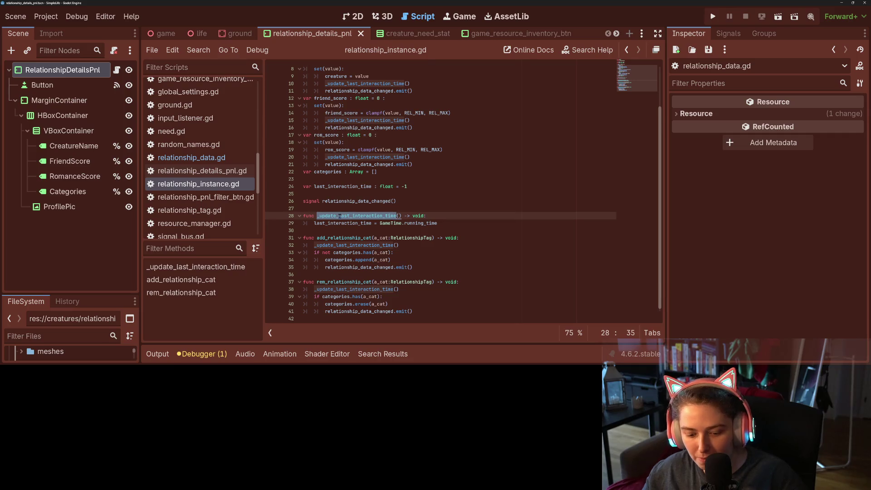
key(ctrl+r)
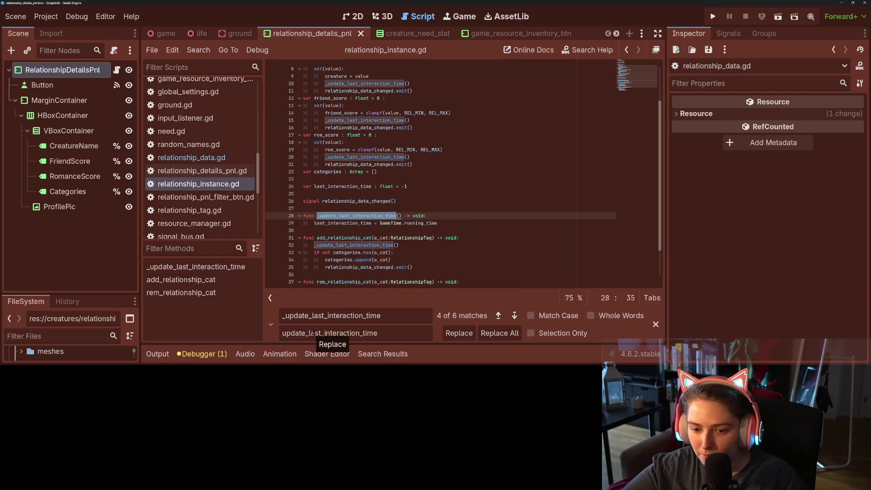
click(474, 334)
click(473, 334)
click(473, 334)
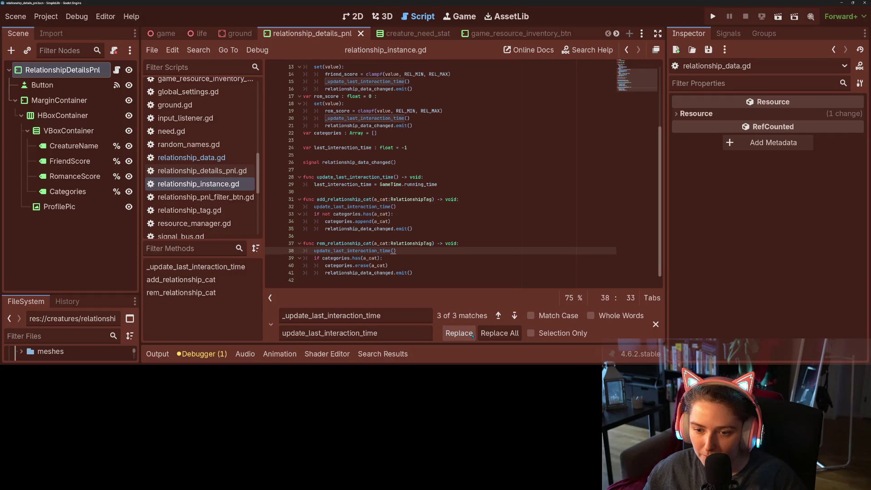
click(473, 334)
click(473, 335)
click(473, 334)
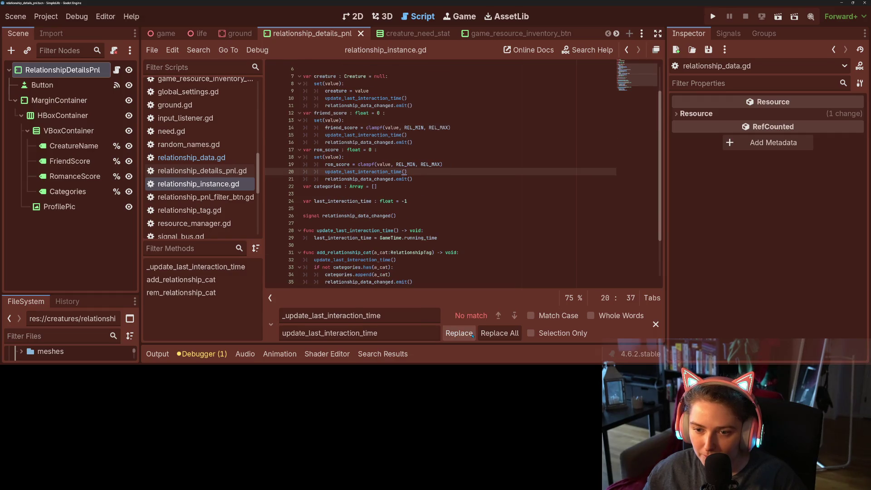
click(656, 324)
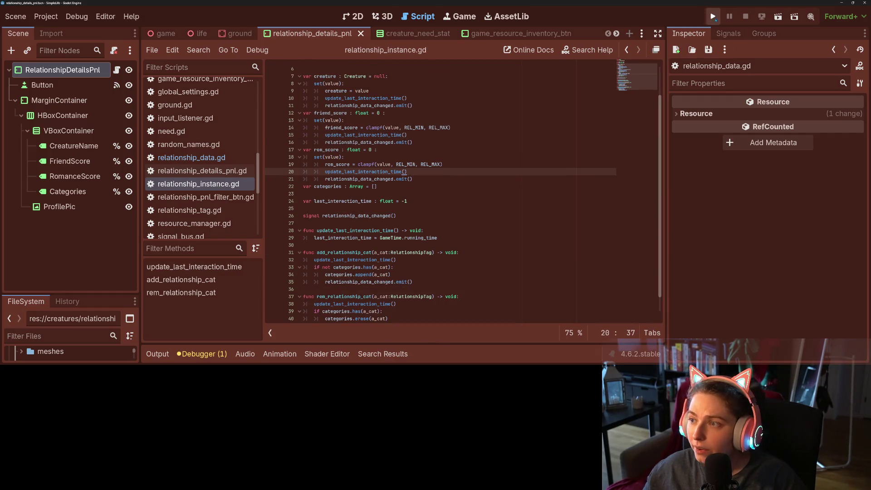
Run the project, select Kaden, and scroll his relationship cards to check their ordering
click(714, 16)
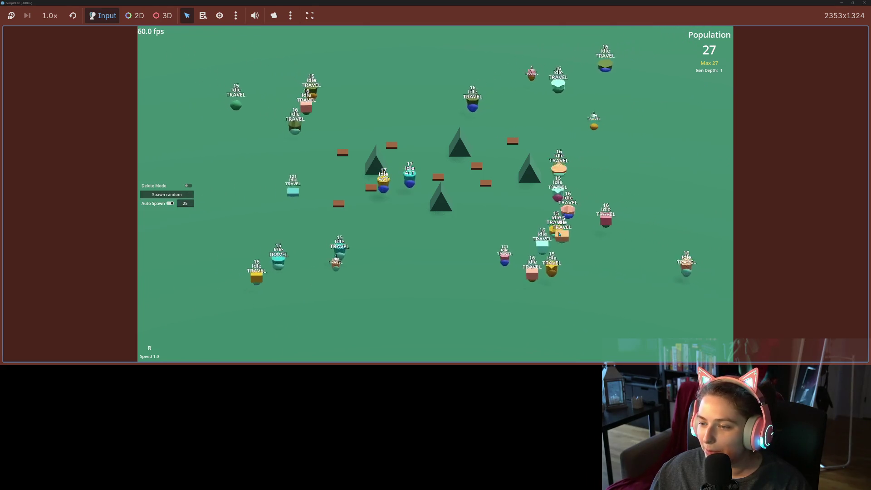
click(548, 238)
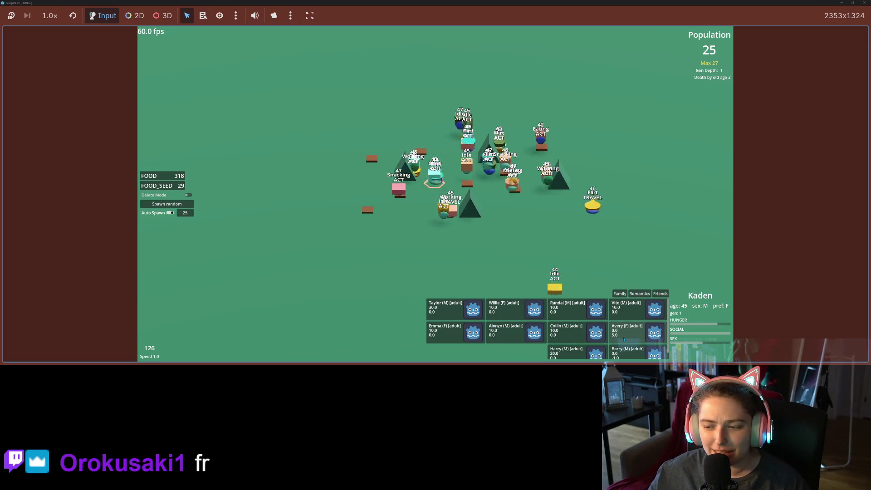
scroll(624, 340, down, 1)
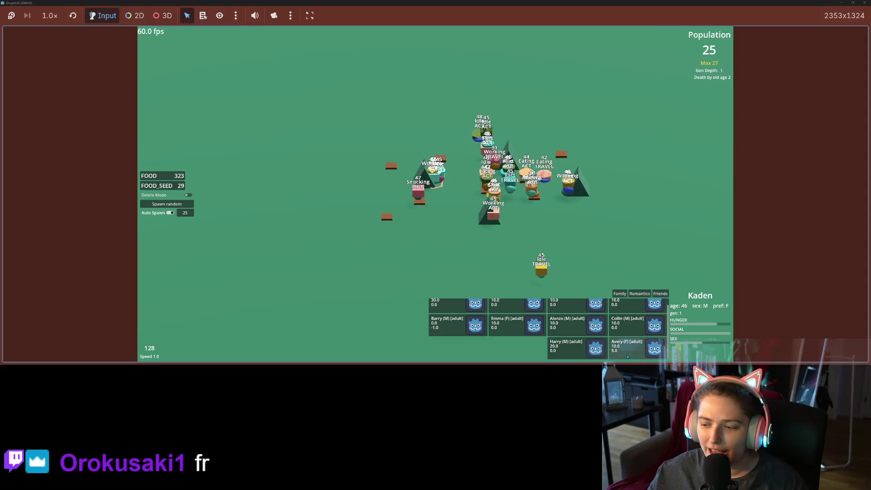
scroll(627, 359, up, 1)
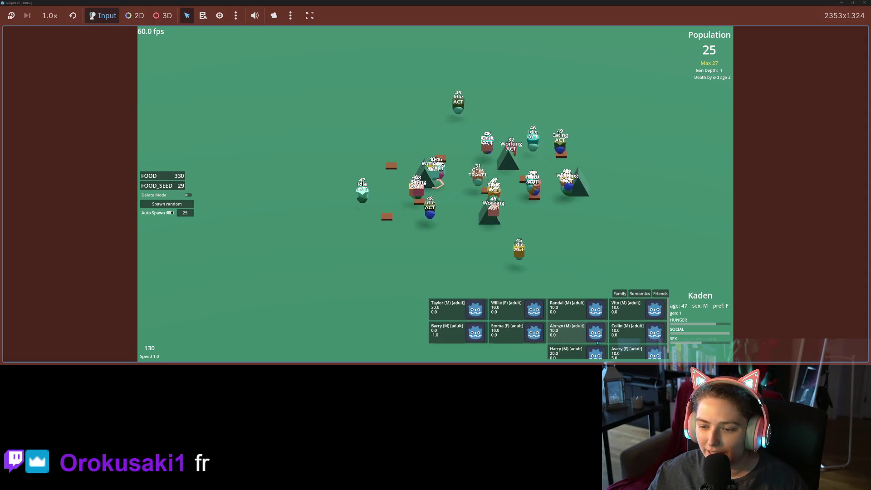
scroll(567, 339, down, 1)
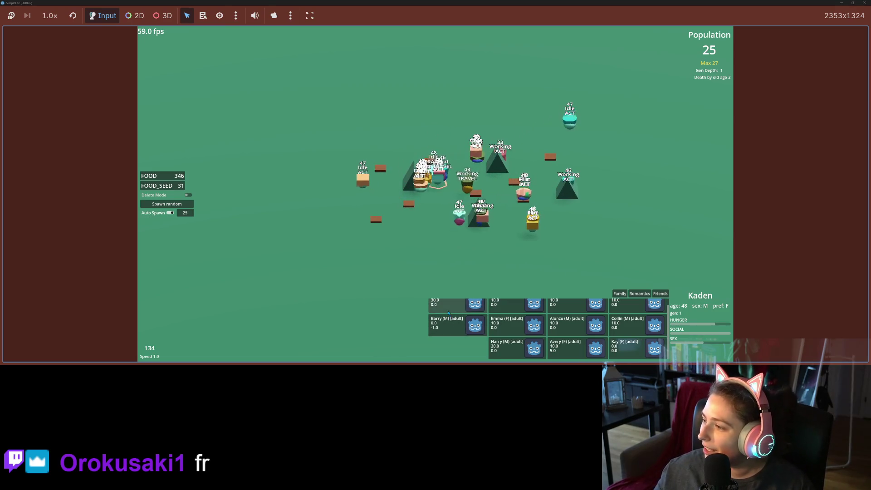
scroll(389, 198, up, 5)
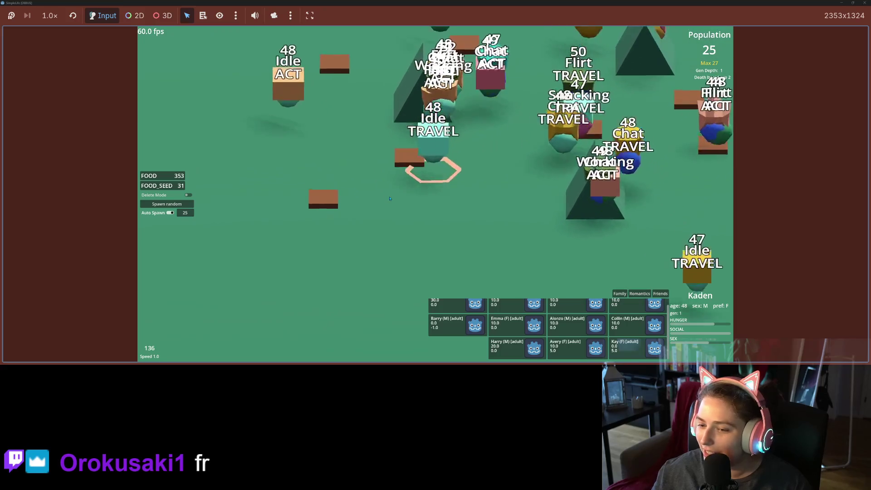
scroll(389, 199, down, 2)
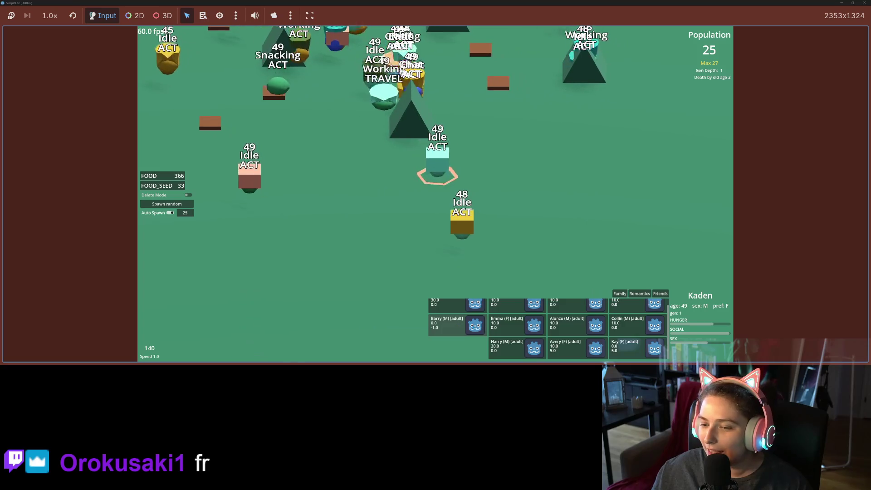
scroll(572, 345, up, 1)
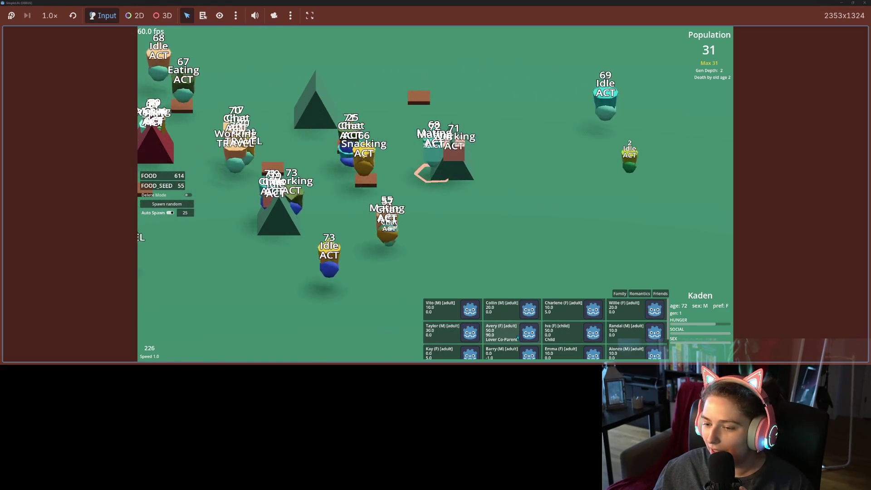
Scroll the relationship list, view the Family relationships, then close the game at population 52
scroll(520, 339, down, 1)
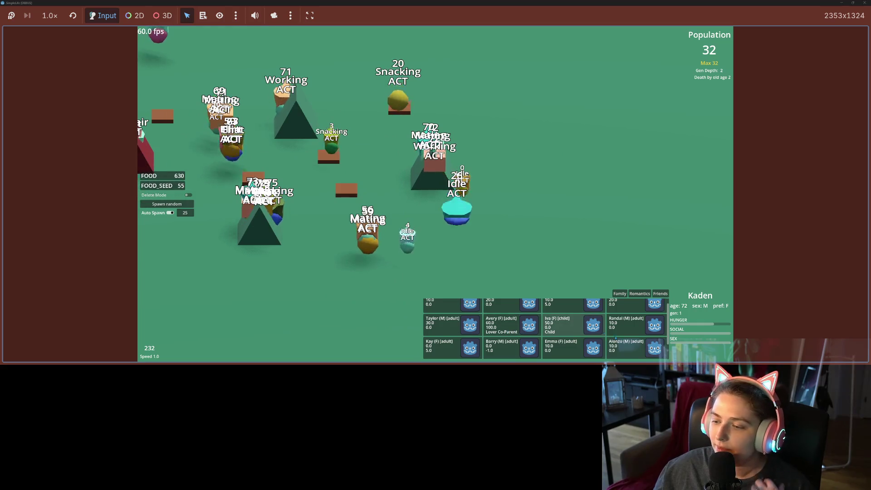
scroll(563, 353, up, 1)
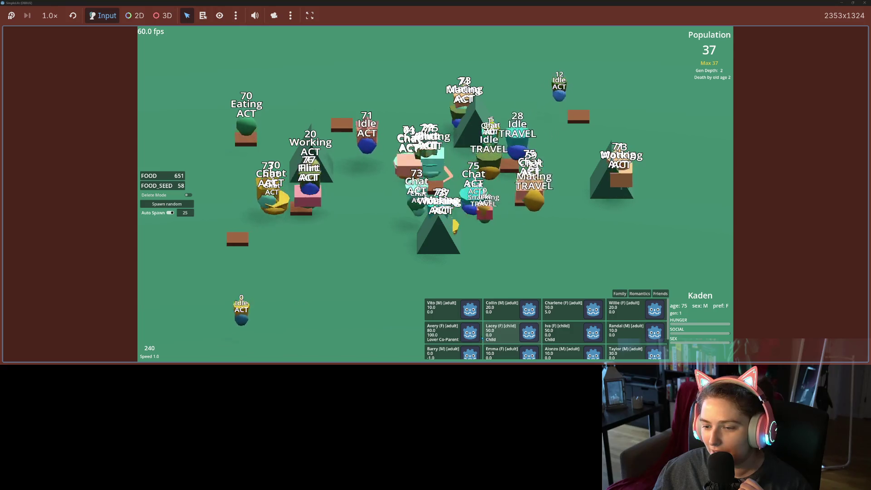
scroll(547, 329, down, 1)
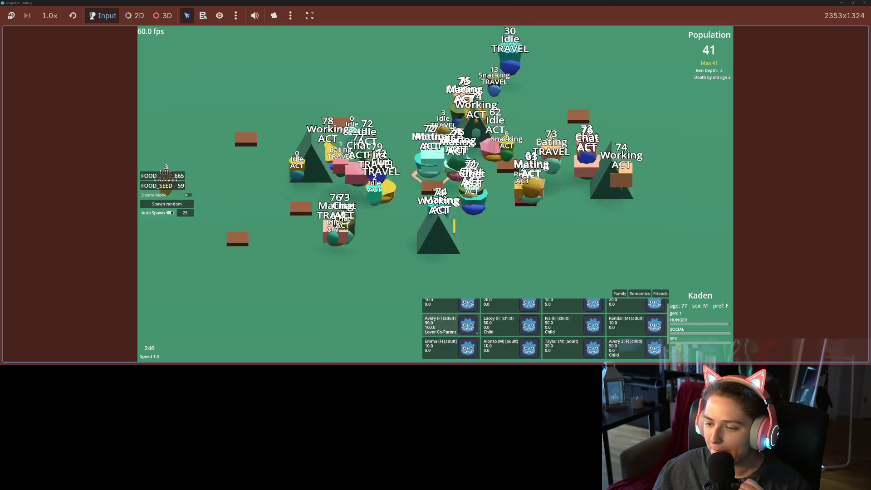
scroll(643, 354, down, 3)
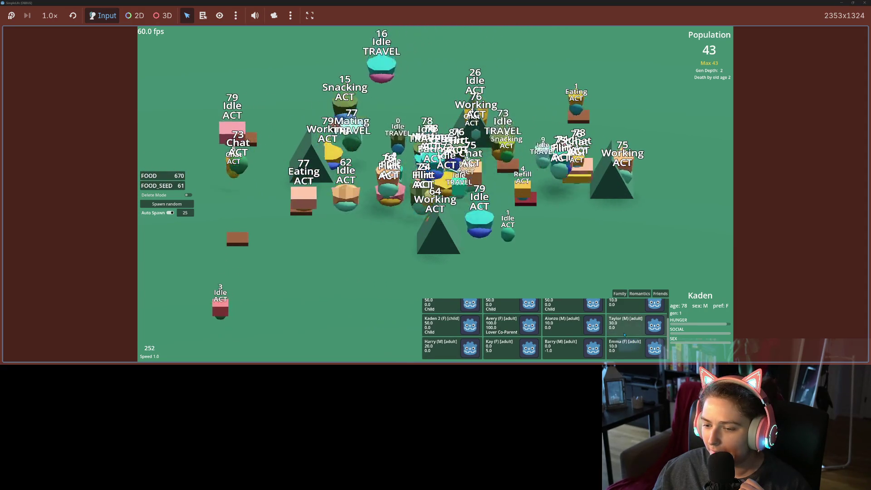
scroll(624, 335, down, 2)
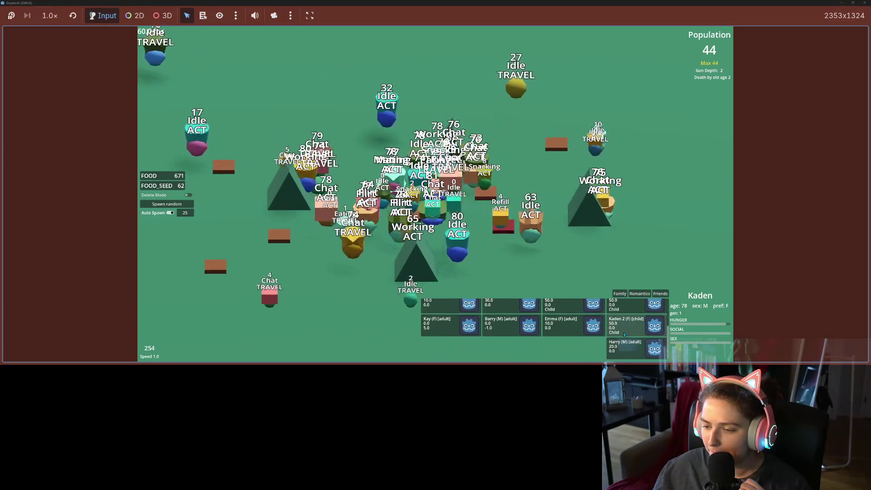
scroll(641, 351, up, 3)
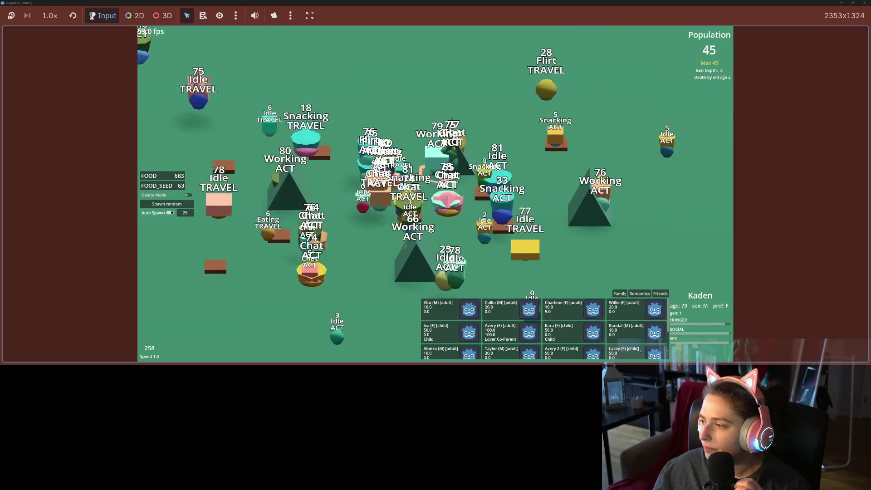
scroll(641, 351, down, 3)
scroll(642, 351, down, 2)
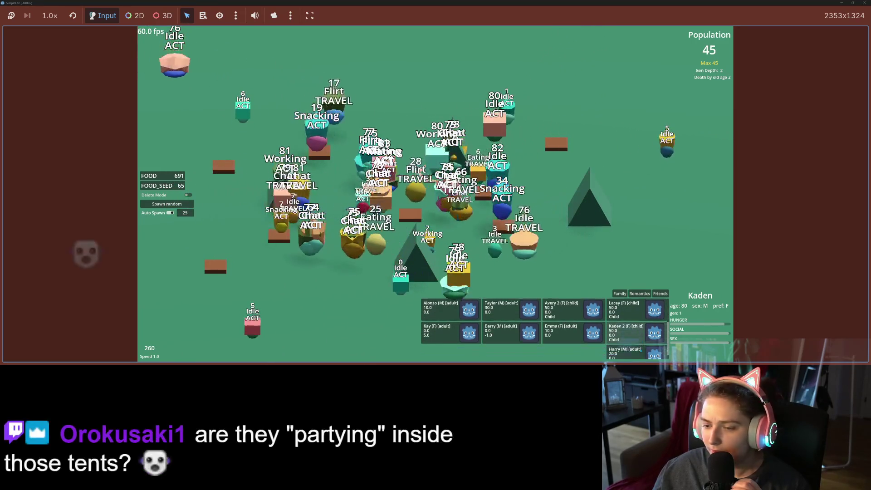
scroll(636, 348, up, 5)
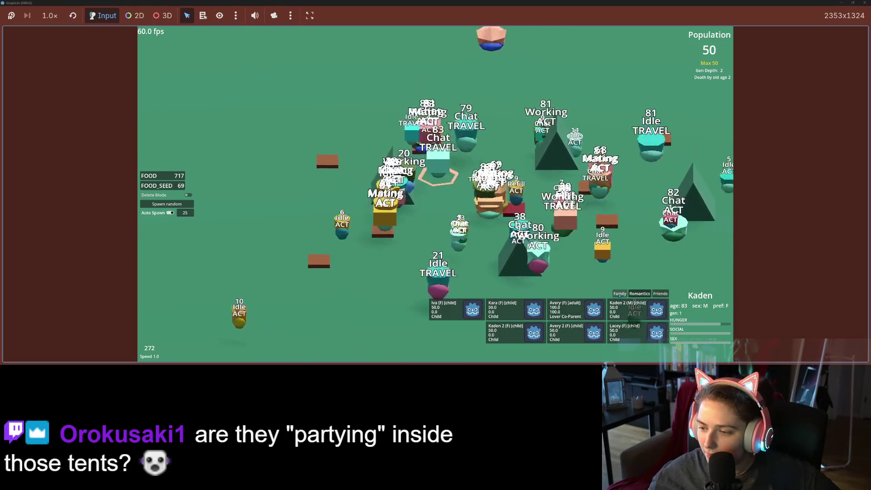
click(620, 294)
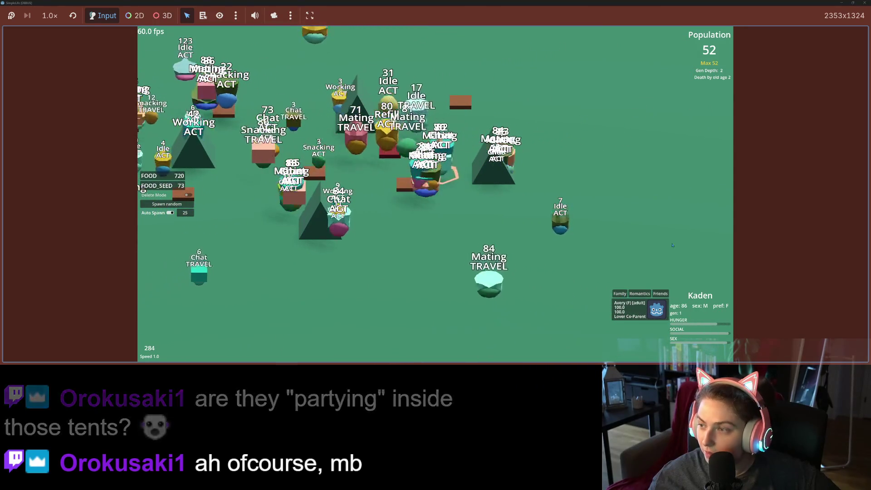
click(866, 3)
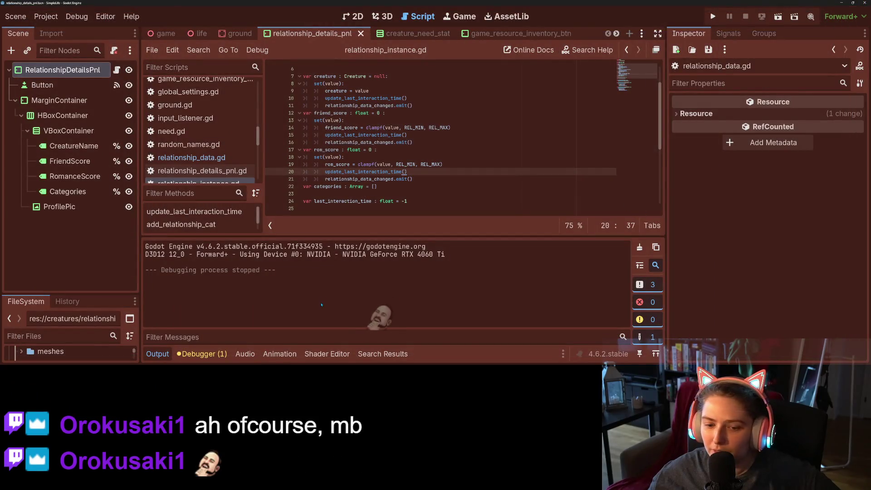
Collapse the output panel and open creature_relationship_stats.gd
click(159, 354)
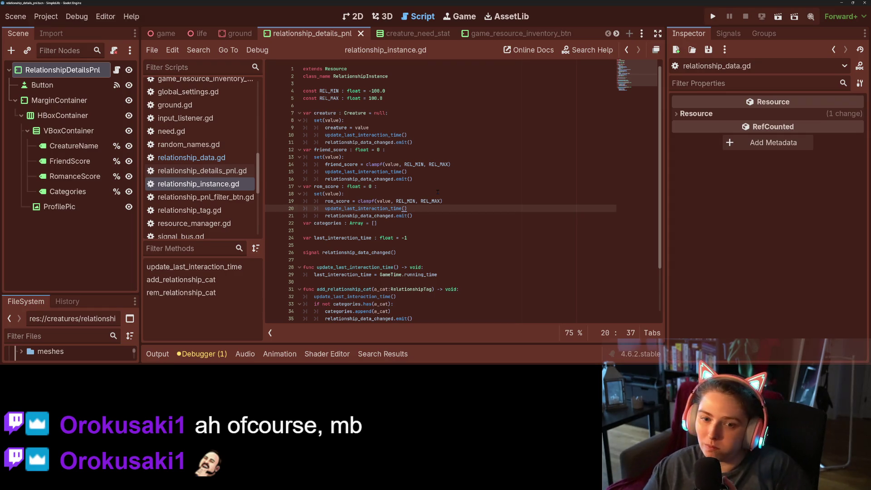
click(209, 157)
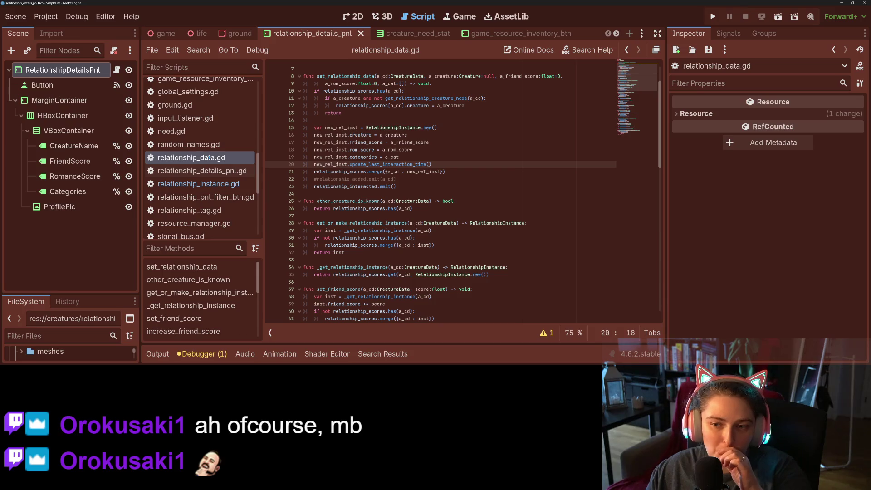
scroll(198, 207, up, 5)
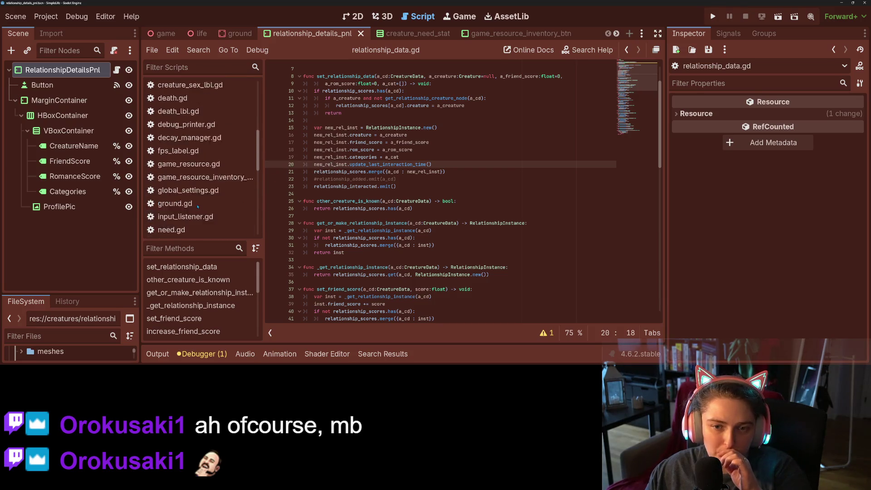
click(227, 181)
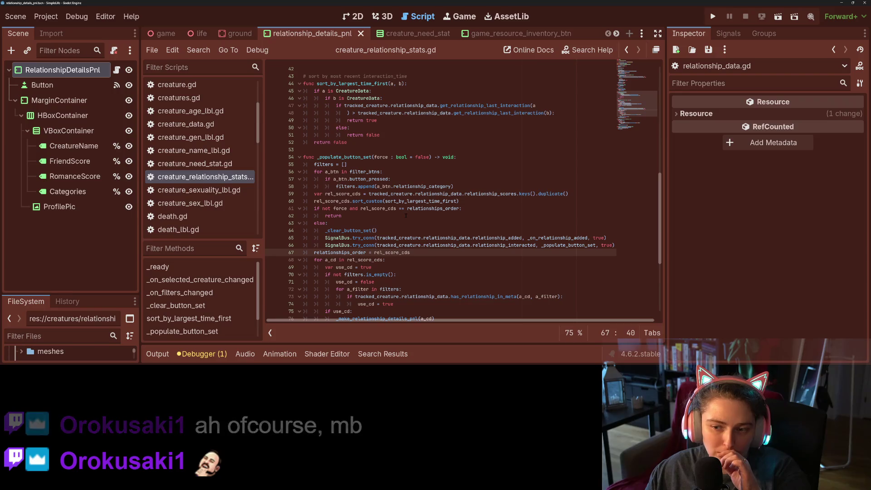
Review rel_score_cds and relationships_order uses, focusing on line 61's early-return check
click(371, 245)
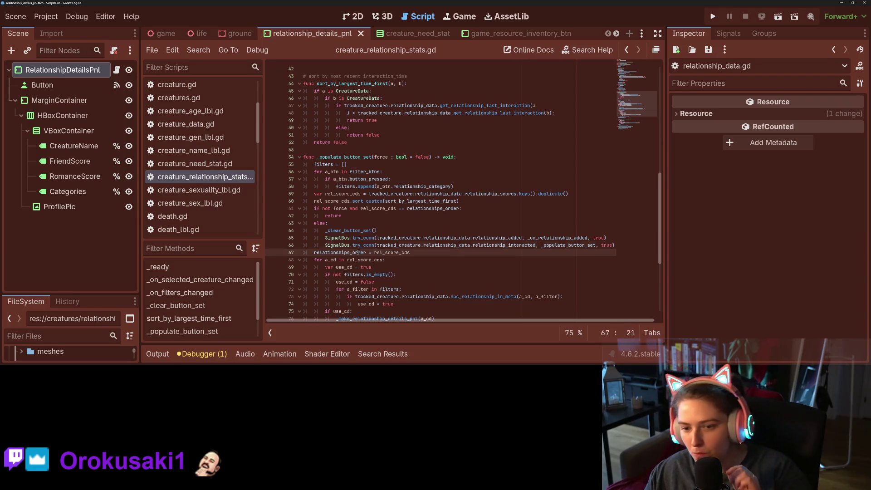
click(353, 253)
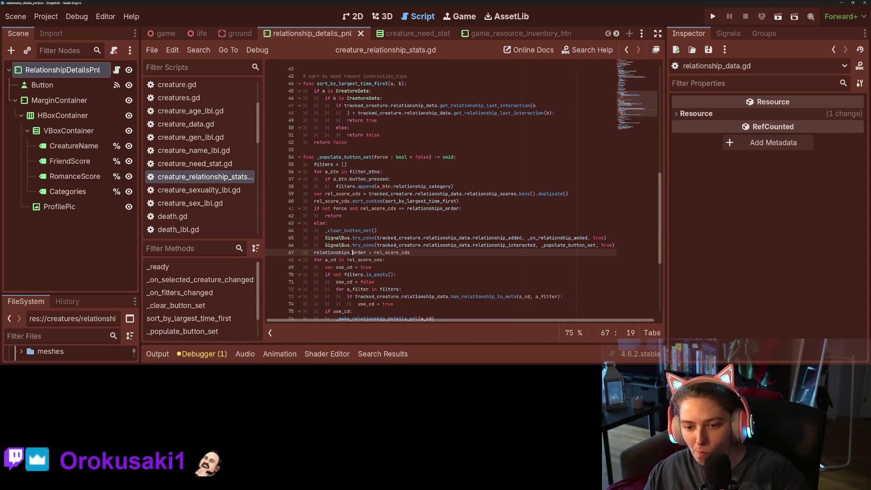
scroll(464, 194, down, 2)
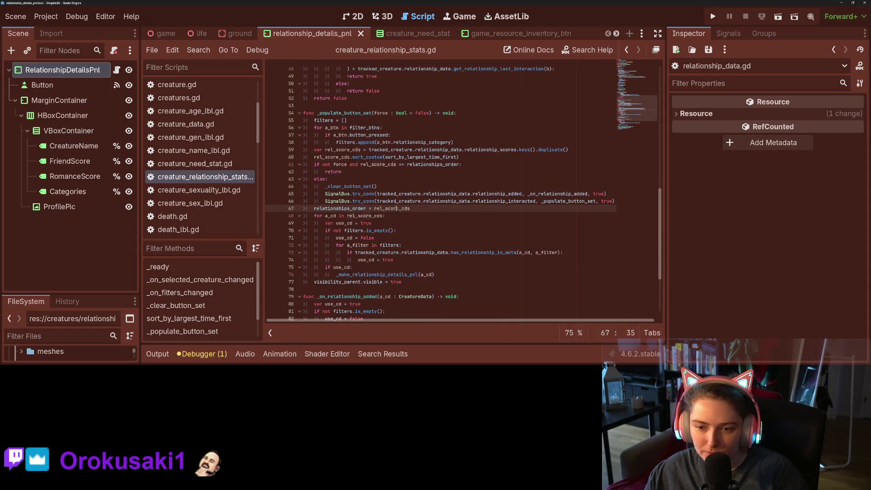
double_click(398, 209)
mouse_move(365, 208)
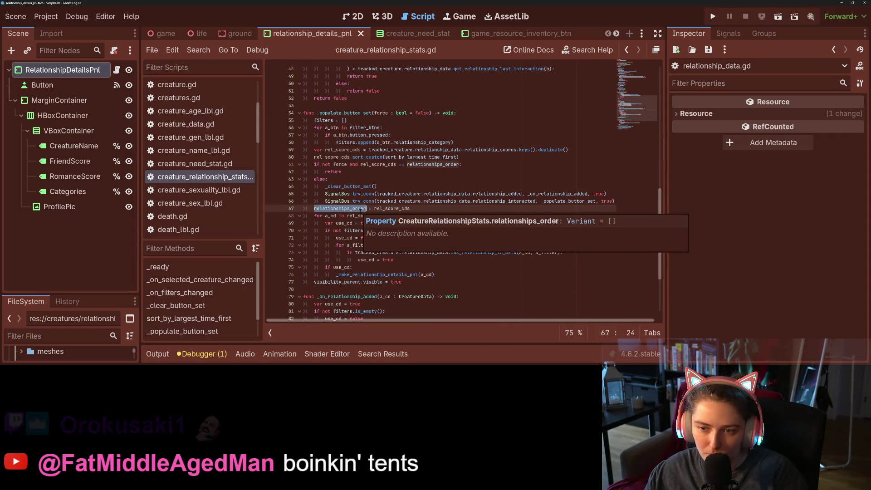
click(372, 164)
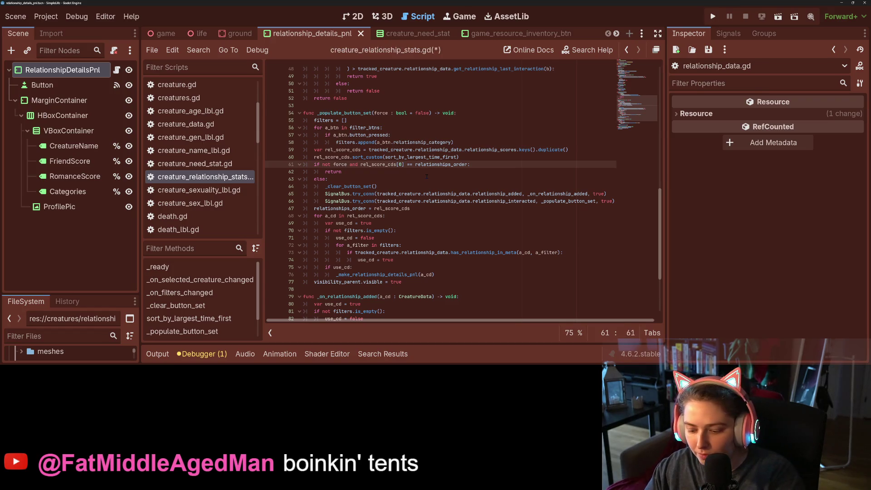
Add is_empty() guards for relationships_order and rel_score_cds to line 61's check and save
key(ctrl+s)
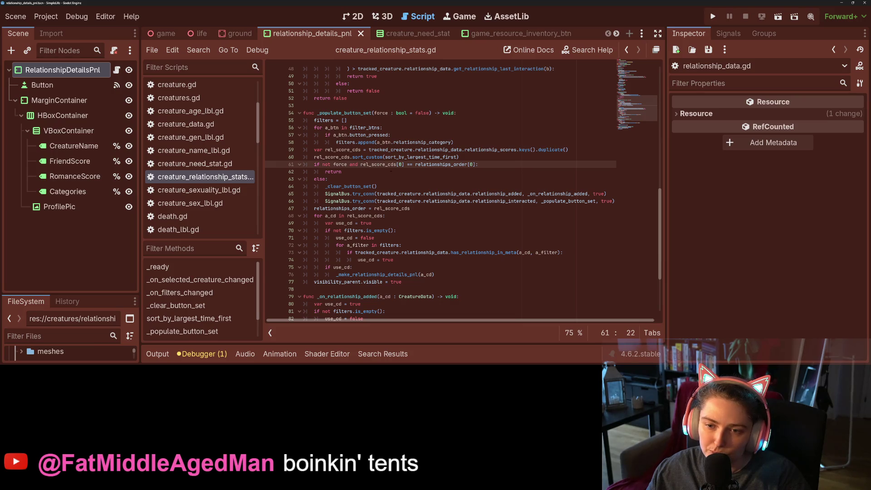
mouse_move(448, 192)
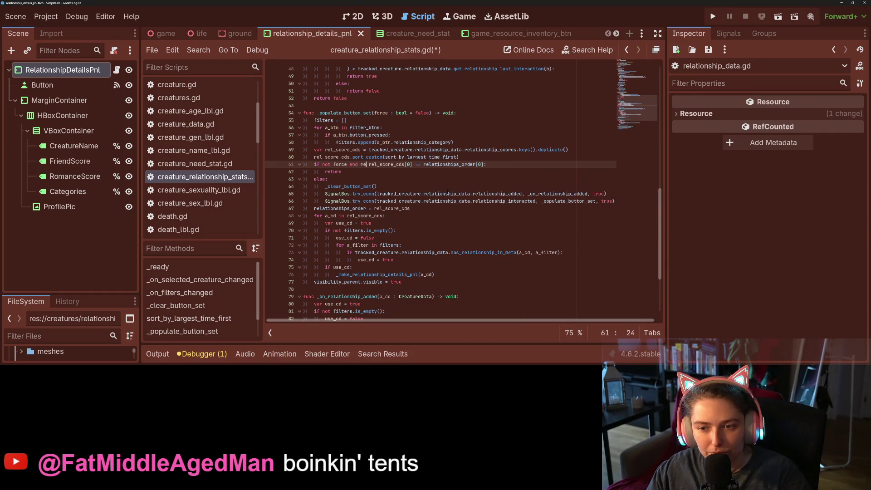
key(Return)
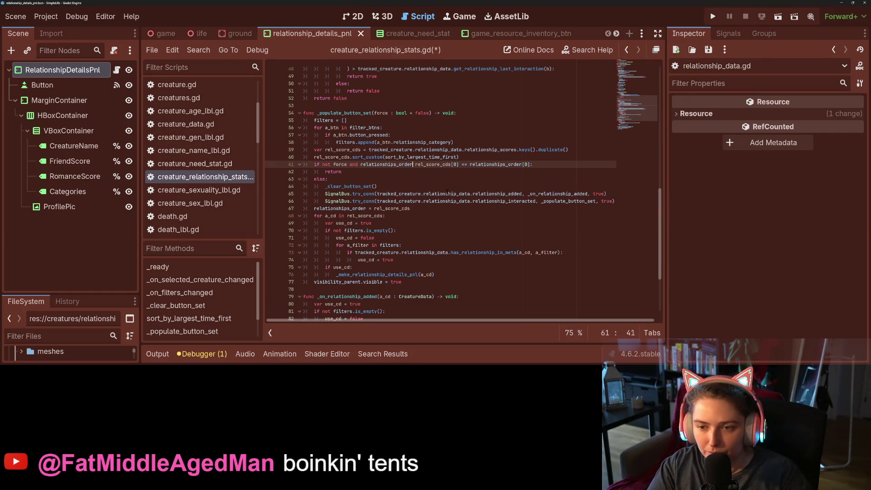
text(d)
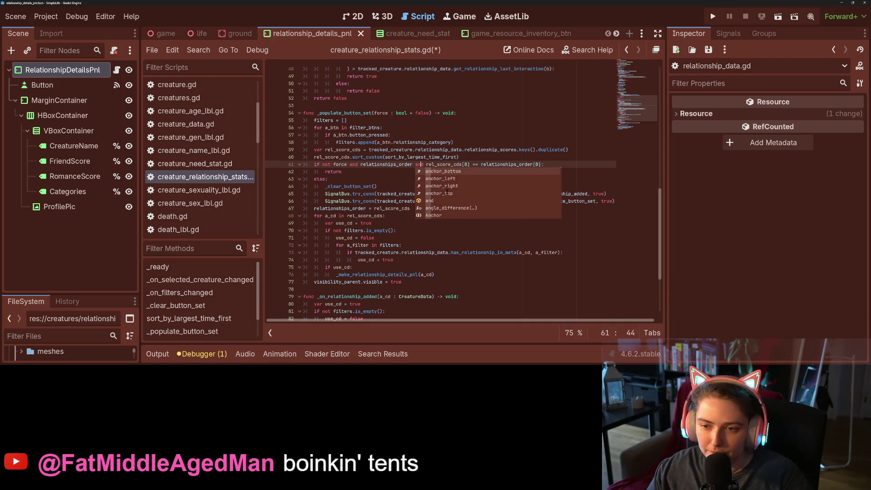
key(Left)
key(Left)
key(Left)
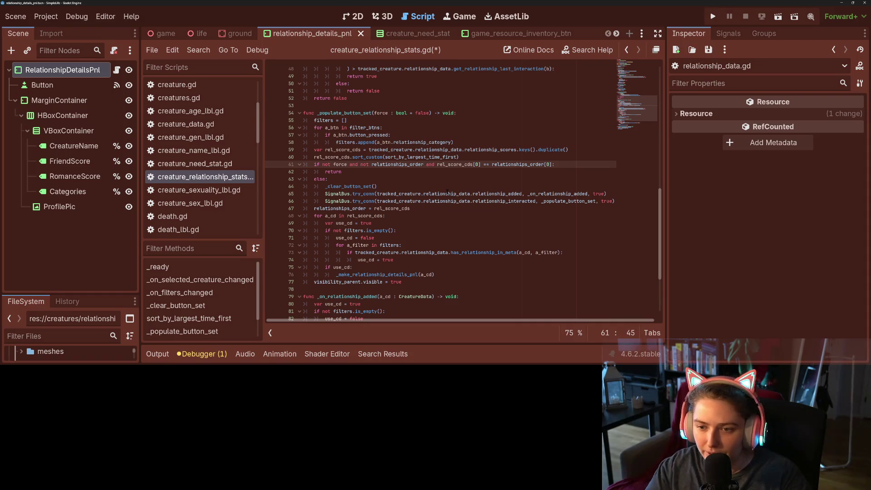
text(.is_e)
key(Return)
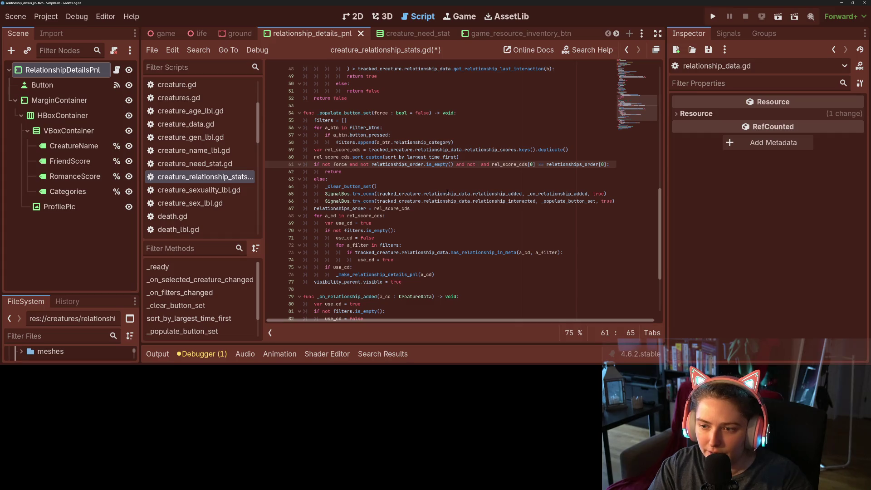
key(Down)
key(Return)
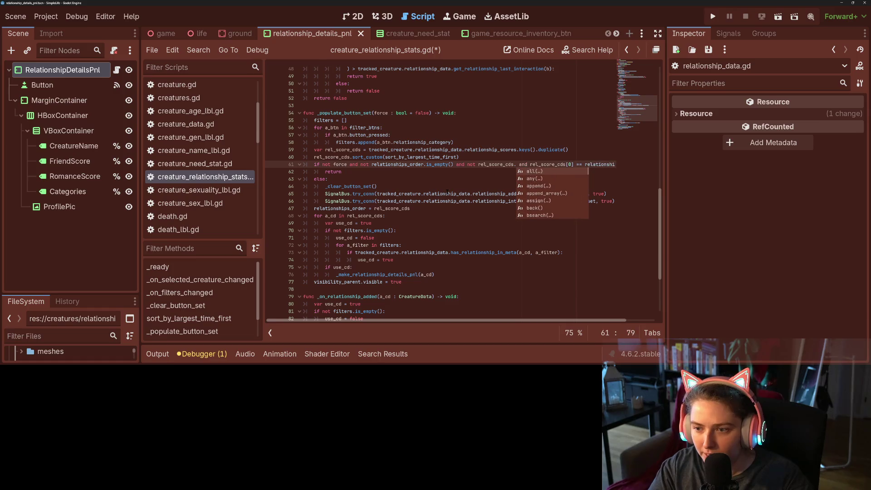
text(is_empty())
key(Return)
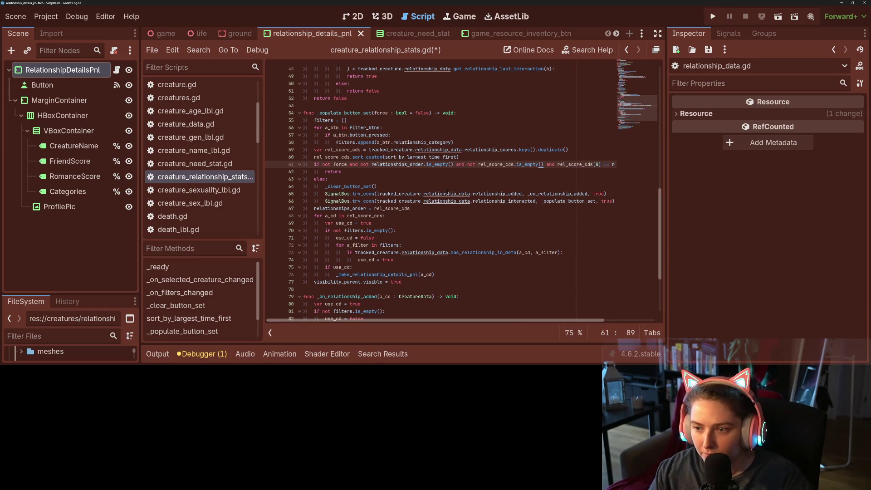
key(ctrl+s)
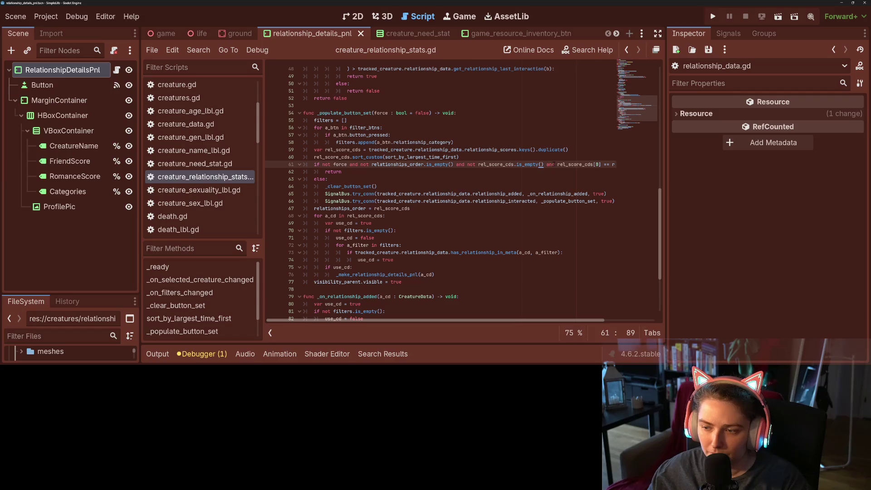
Split the condition with a backslash onto a line comparing the [0] entries, then run the project
text(\)
key(Return)
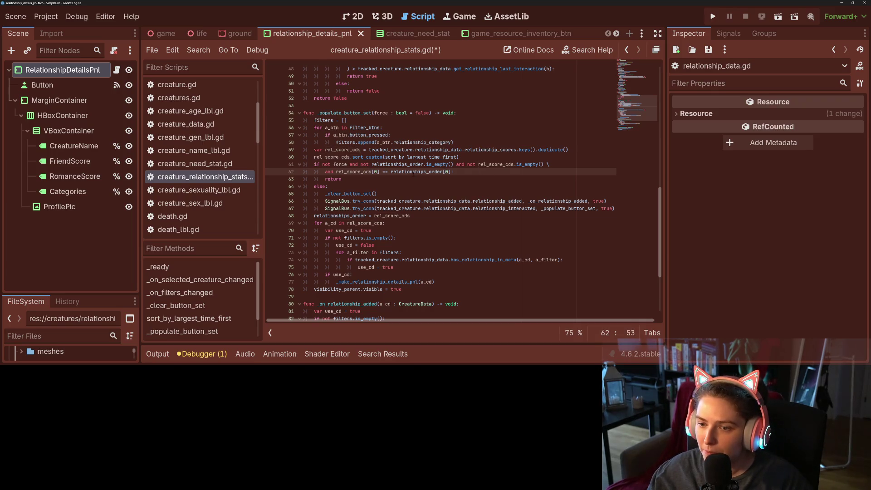
drag(392, 171, 450, 172)
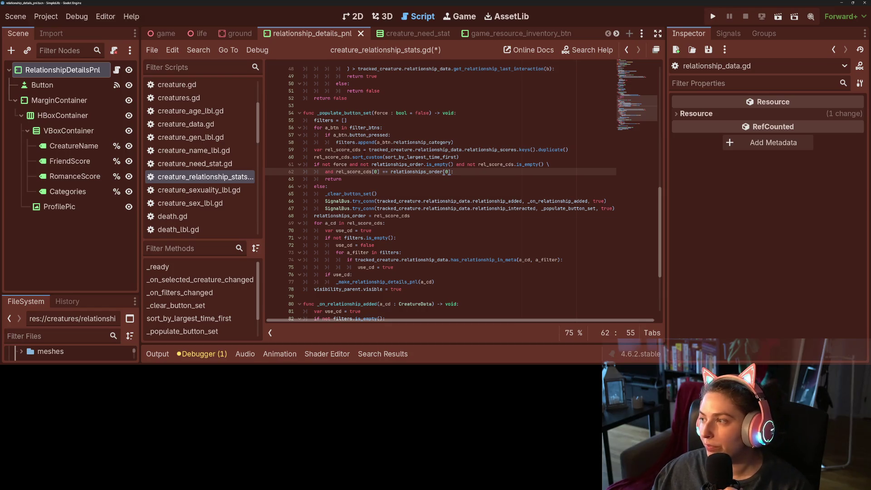
click(429, 149)
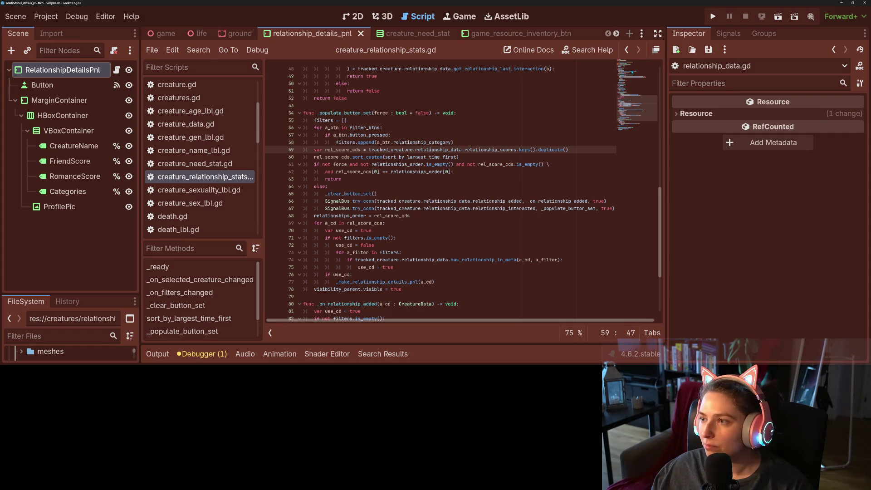
click(713, 16)
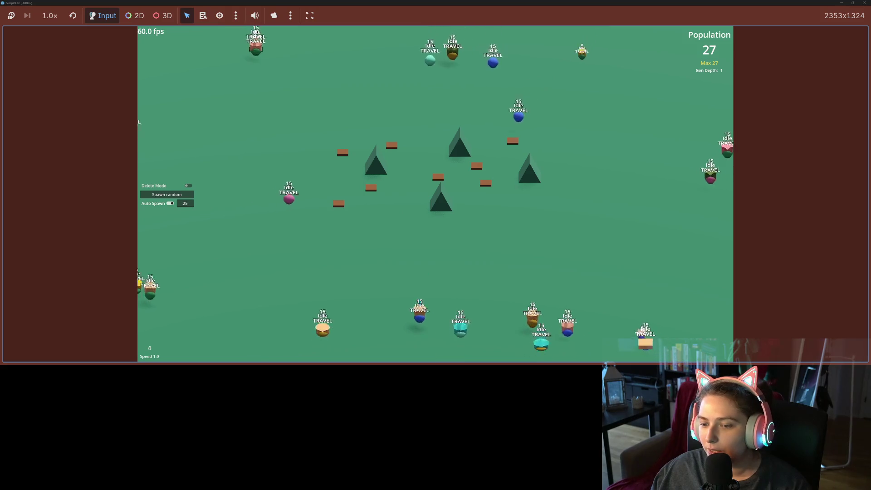
Select Meredith, return the simulation to normal speed, and watch her relationship cards fill and reorder
click(415, 295)
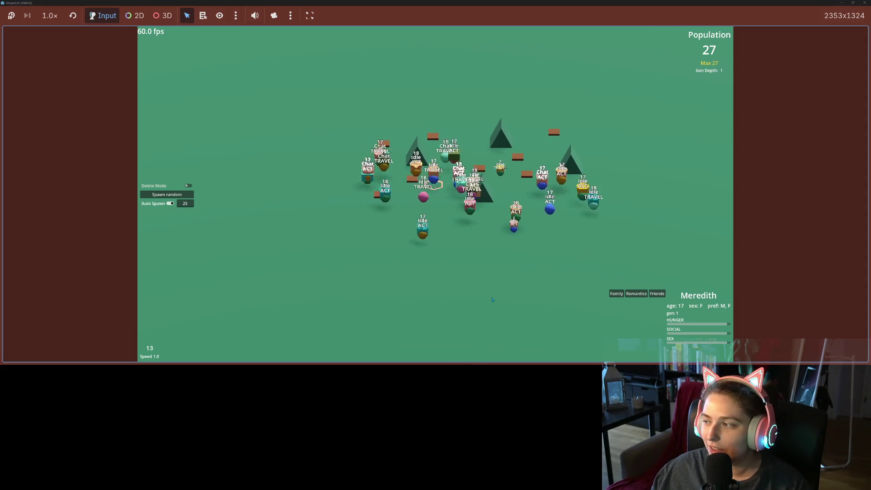
scroll(492, 300, up, 3)
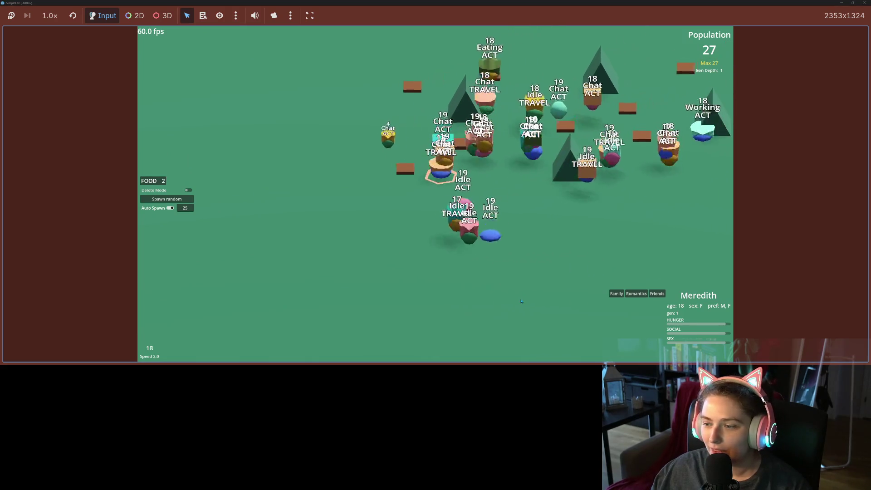
key(1)
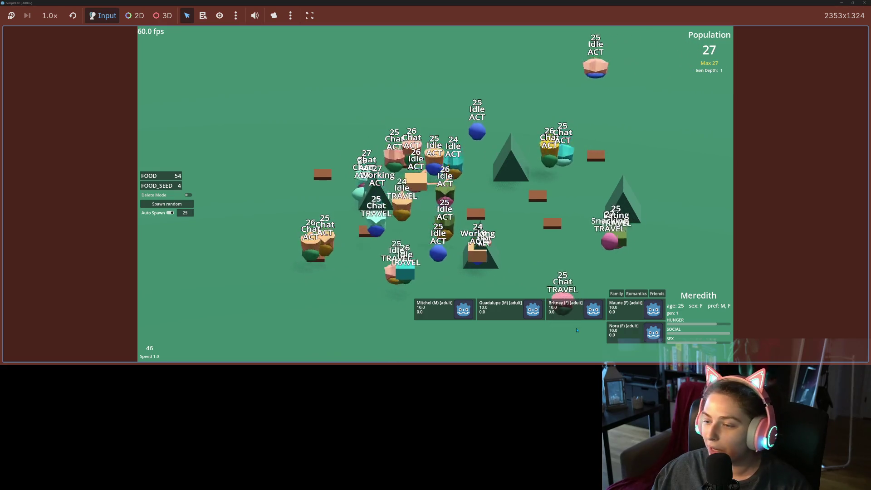
key(d)
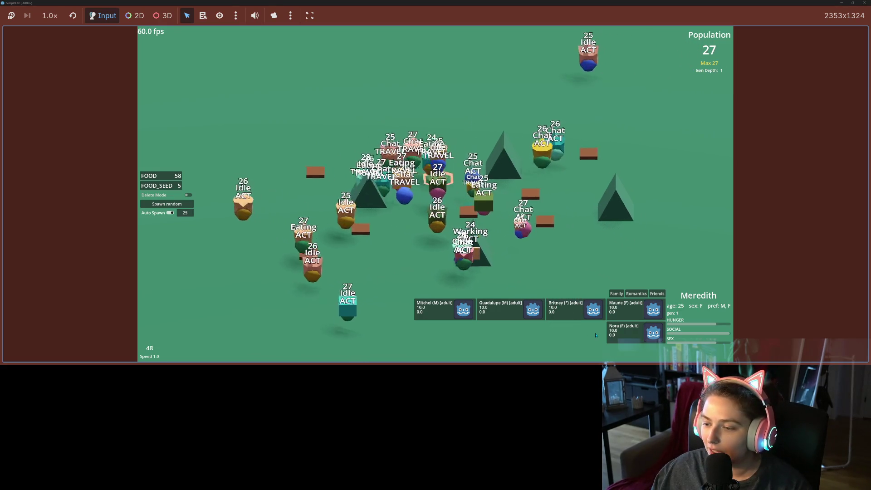
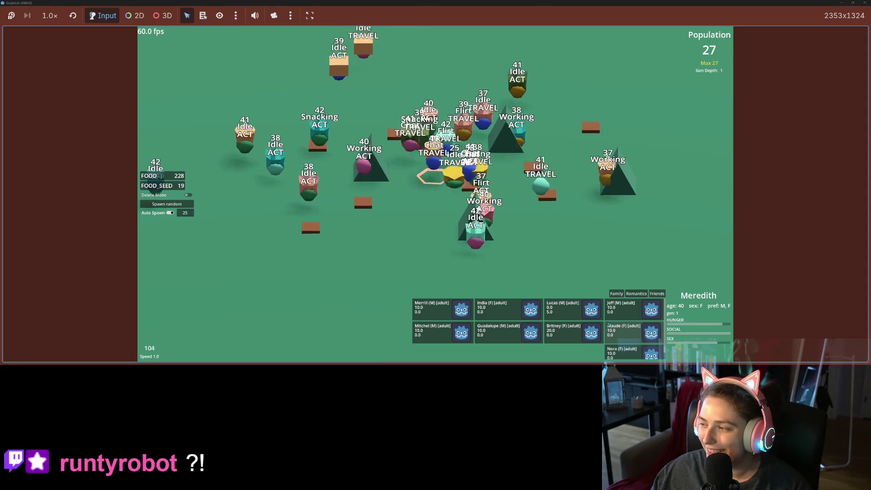
Toggle the simulation between 2x and 1x speed while the population grows
key(2)
key(1)
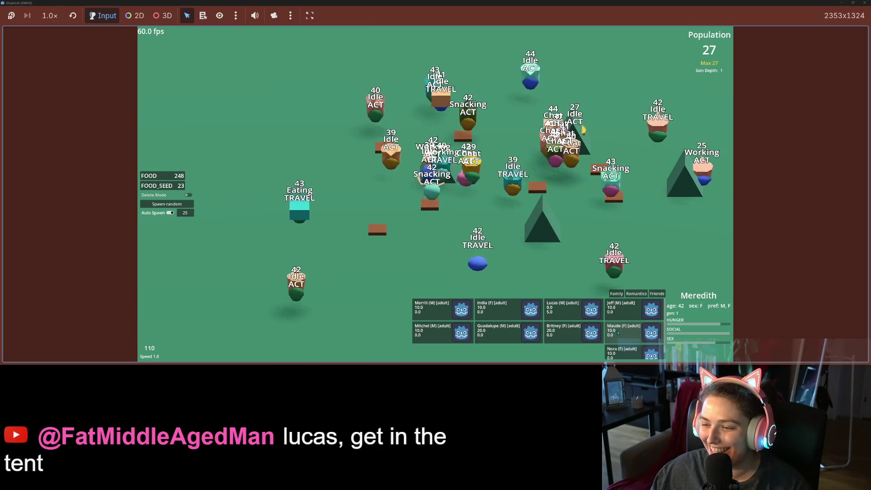
key(2)
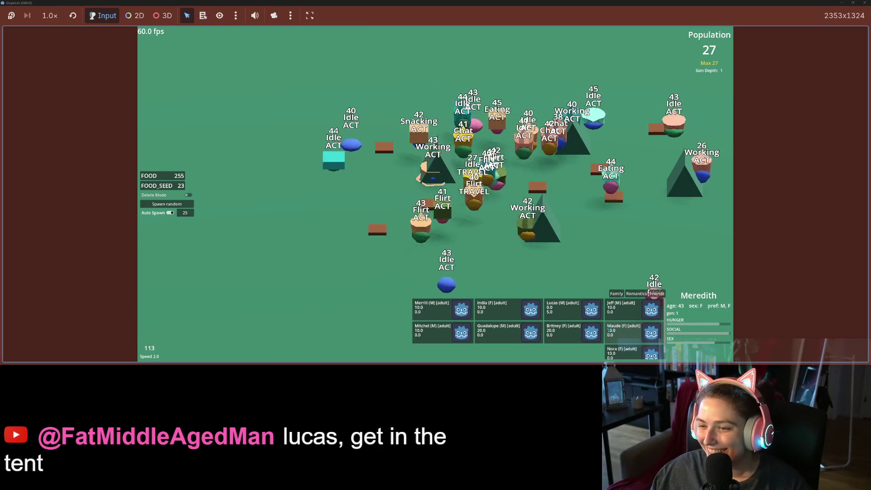
key(1)
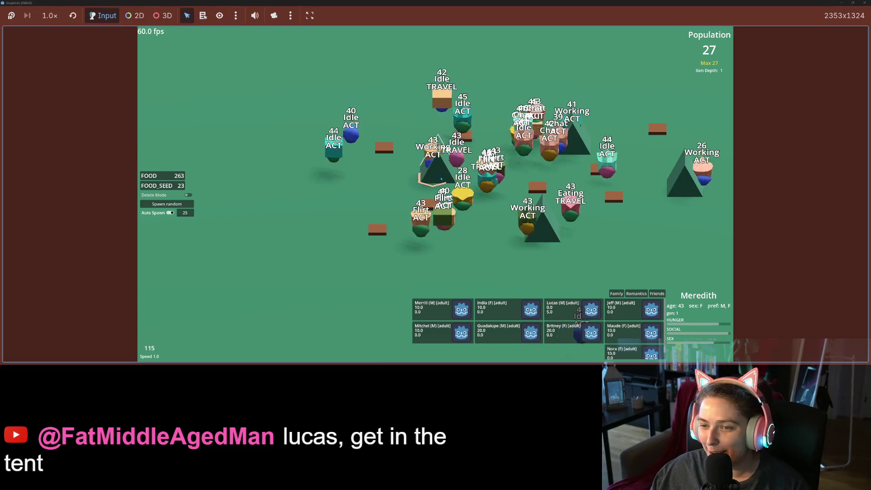
key(1)
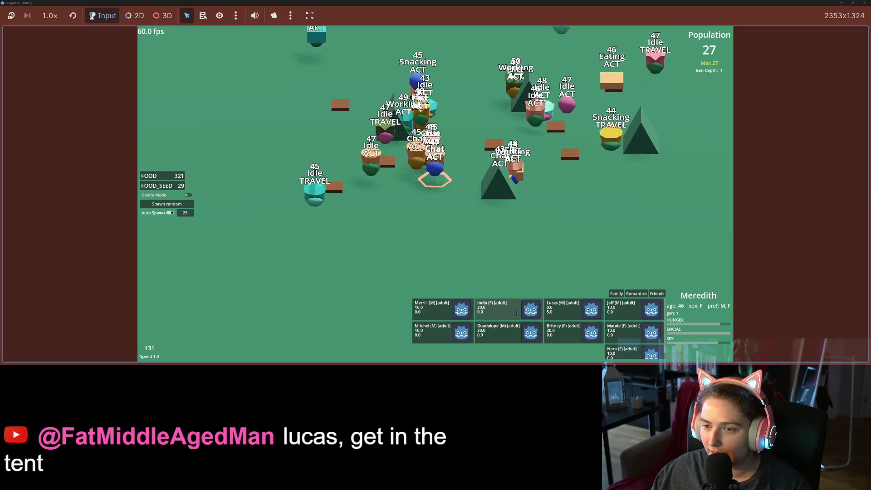
key(2)
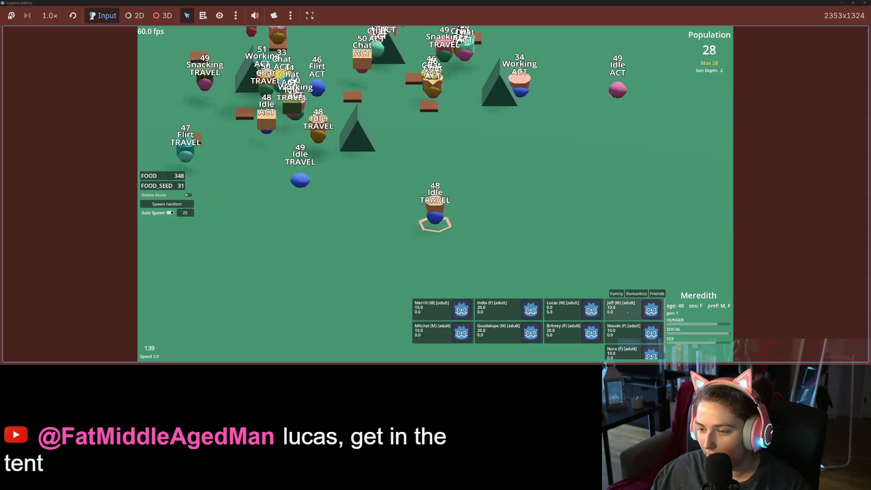
key(1)
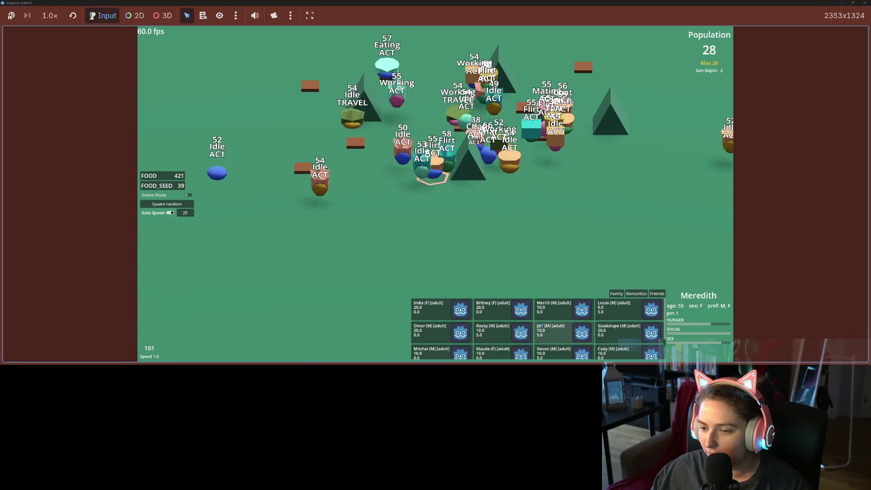
scroll(548, 325, down, 2)
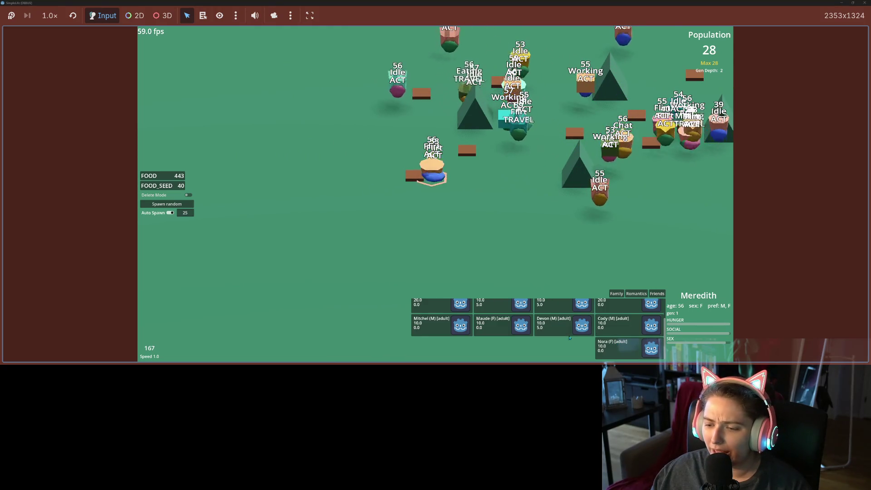
scroll(574, 333, up, 1)
scroll(574, 331, up, 1)
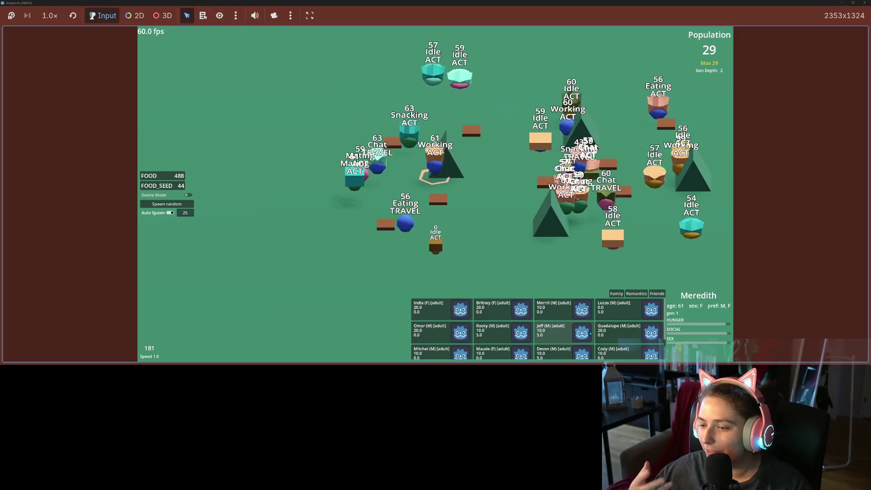
scroll(591, 333, down, 2)
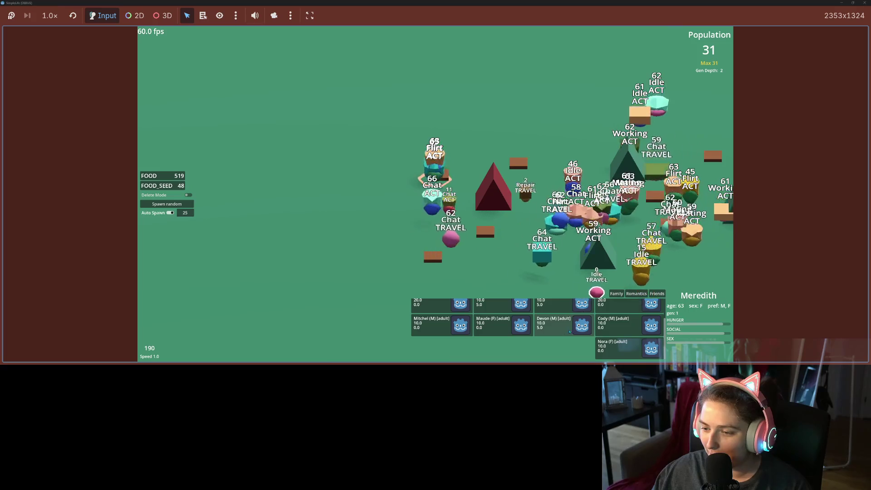
scroll(585, 334, up, 3)
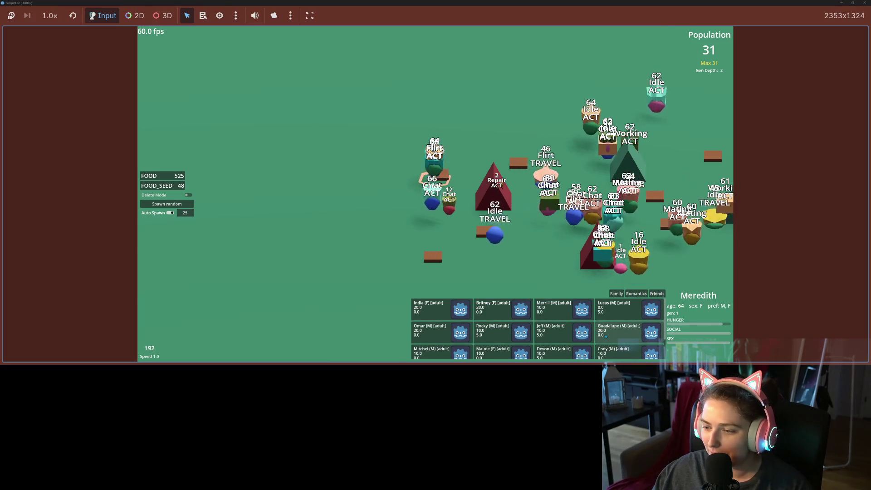
Pan over the creatures, settle back at speed 1.0 with population past 50, and stop the game
key(2)
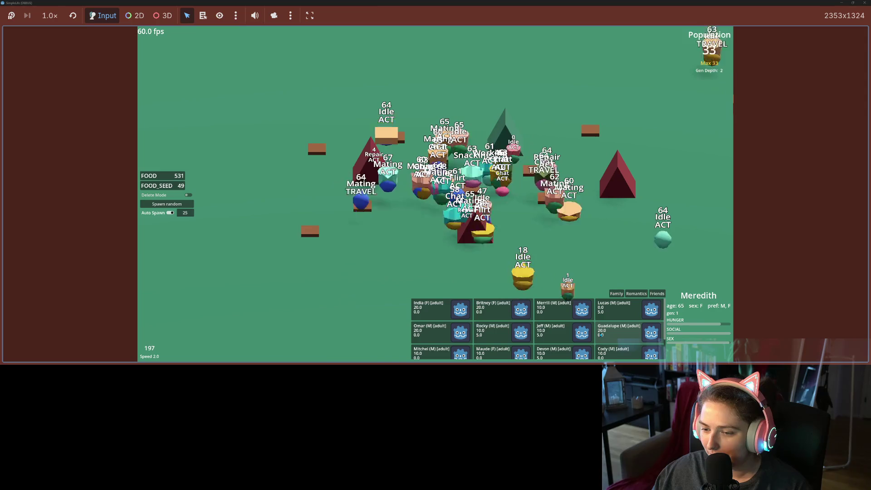
key(1)
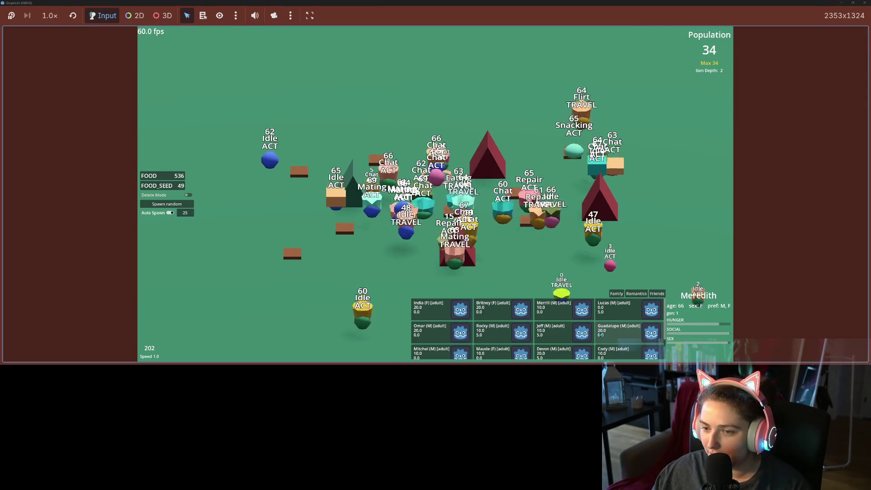
key(s)
key(s)
scroll(607, 334, down, 2)
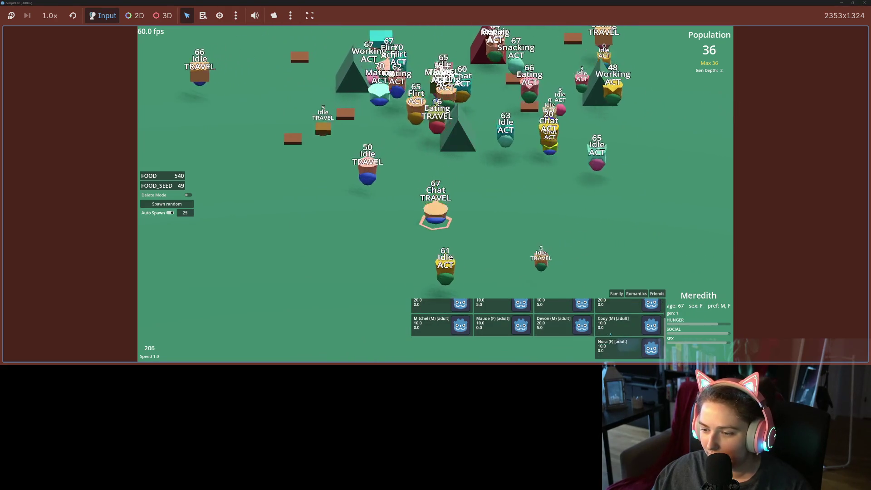
key(2)
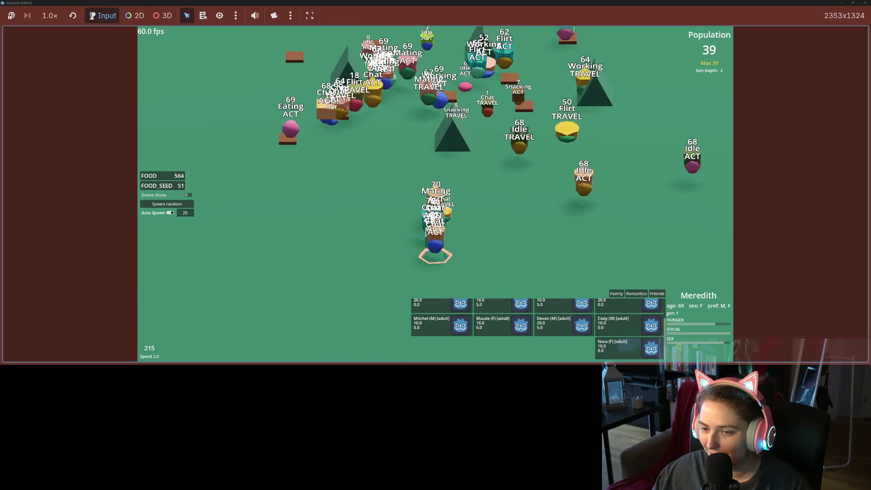
key(1)
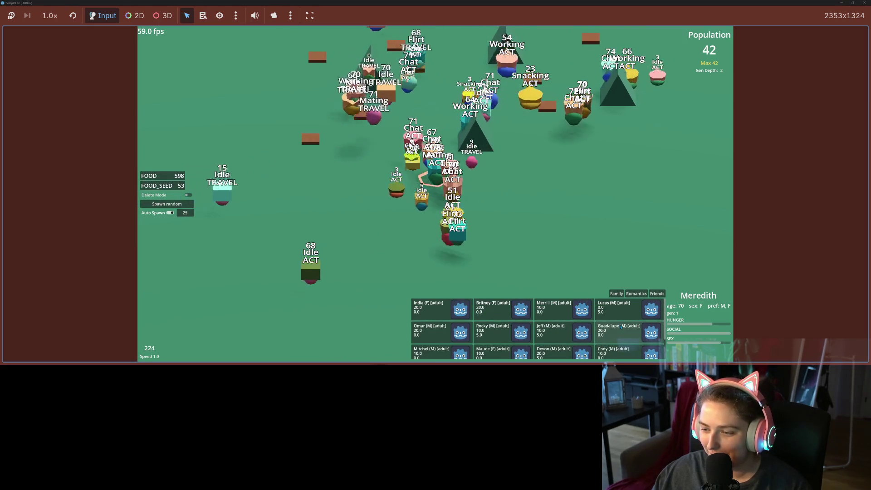
key(2)
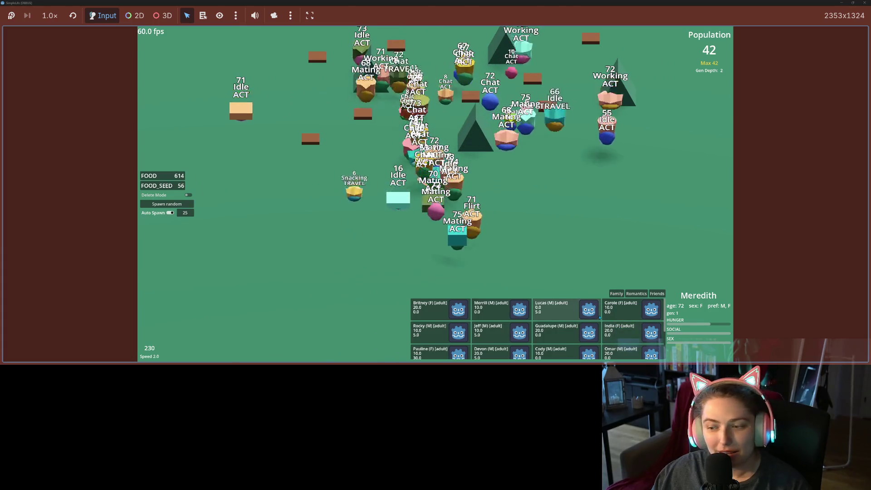
key(1)
key(2)
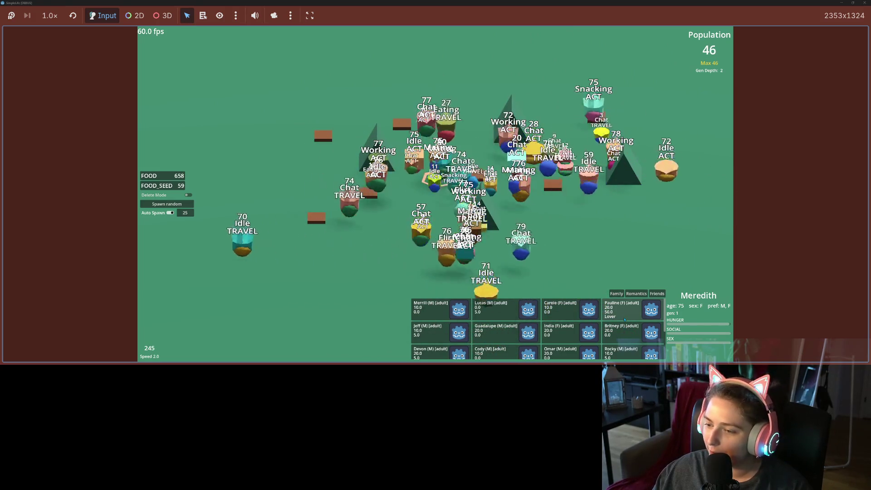
scroll(574, 316, down, 1)
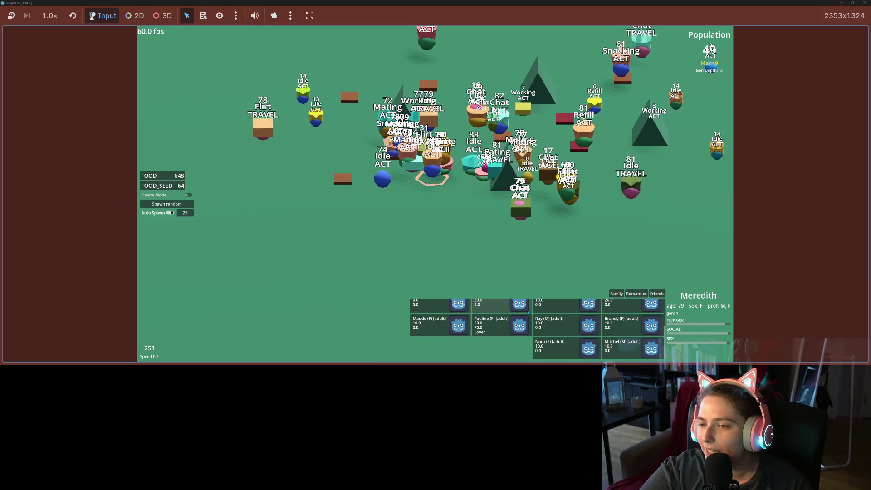
key(1)
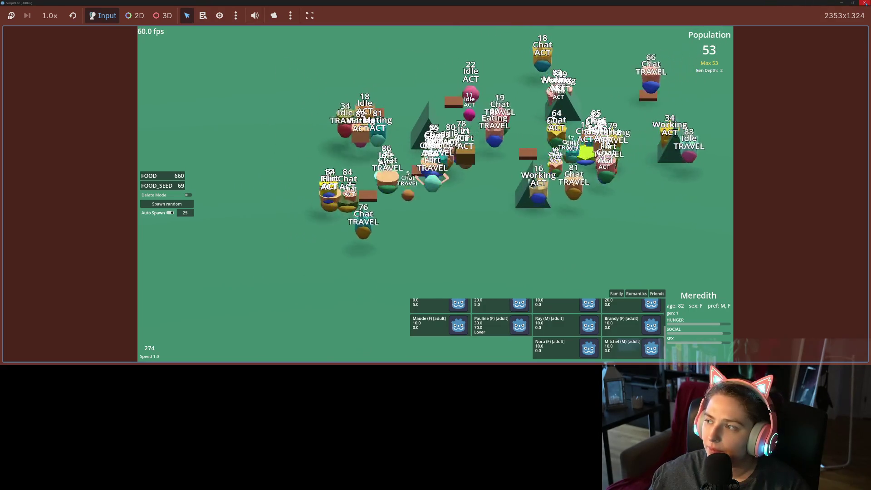
click(865, 3)
Check the single error in the Debugger panel, then collapse the panel
click(221, 354)
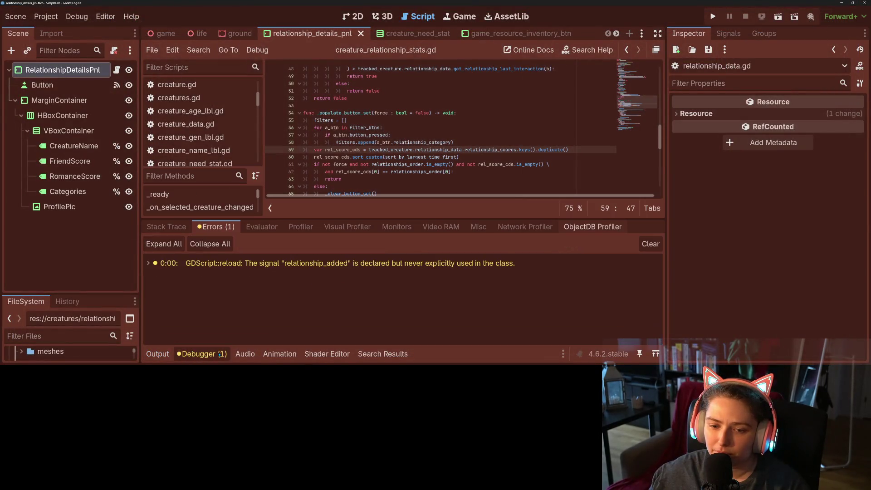
click(222, 355)
click(437, 142)
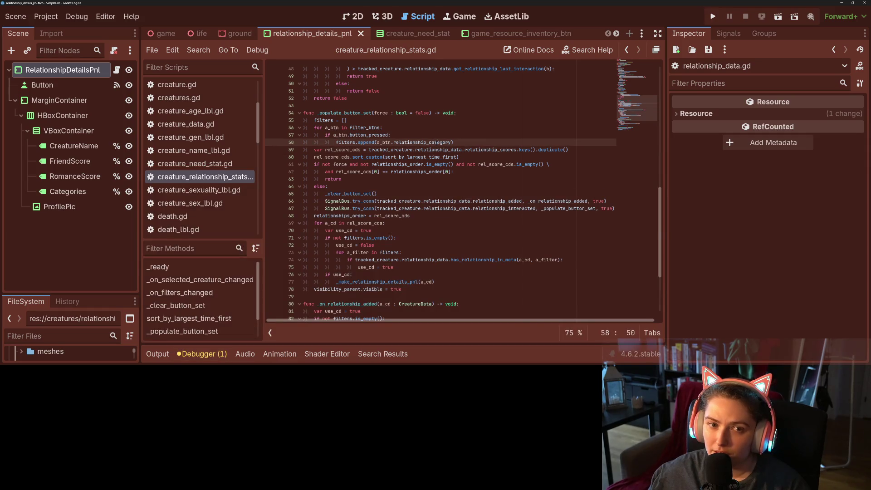
click(210, 355)
click(210, 356)
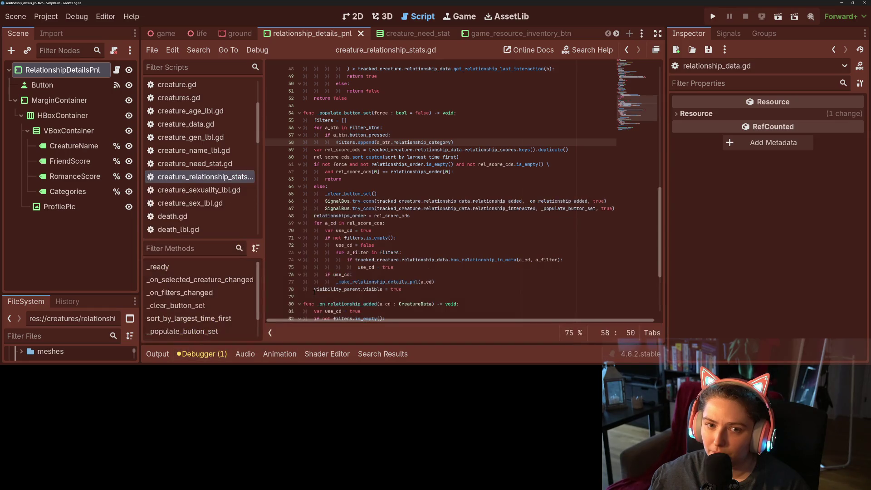
Open the time.gd script from the Filter Scripts list
click(53, 20)
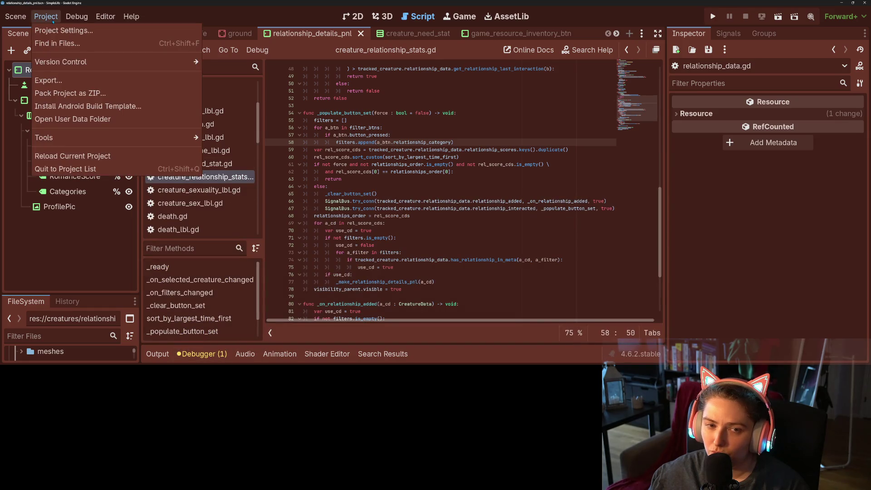
click(52, 21)
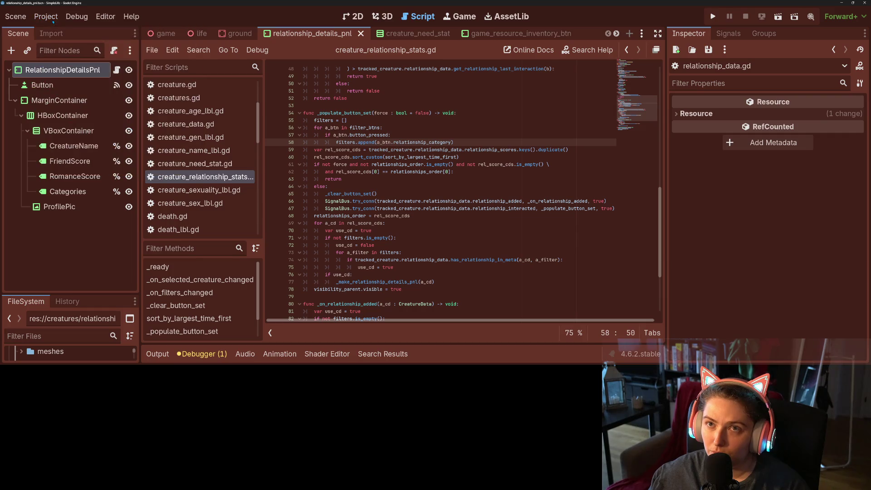
scroll(201, 175, down, 10)
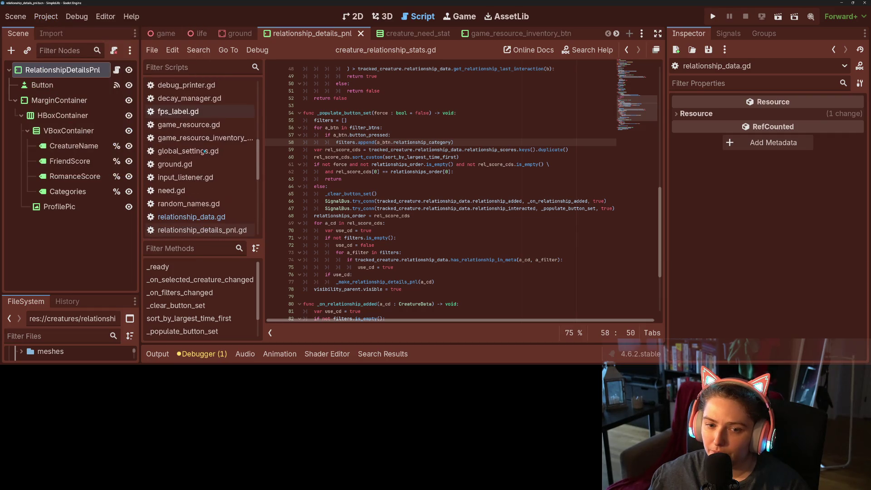
scroll(201, 175, up, 5)
scroll(194, 193, down, 6)
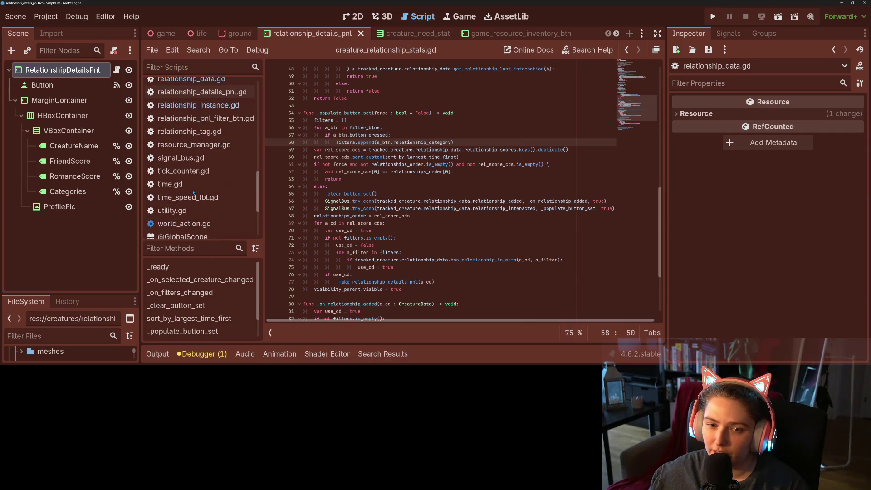
click(188, 185)
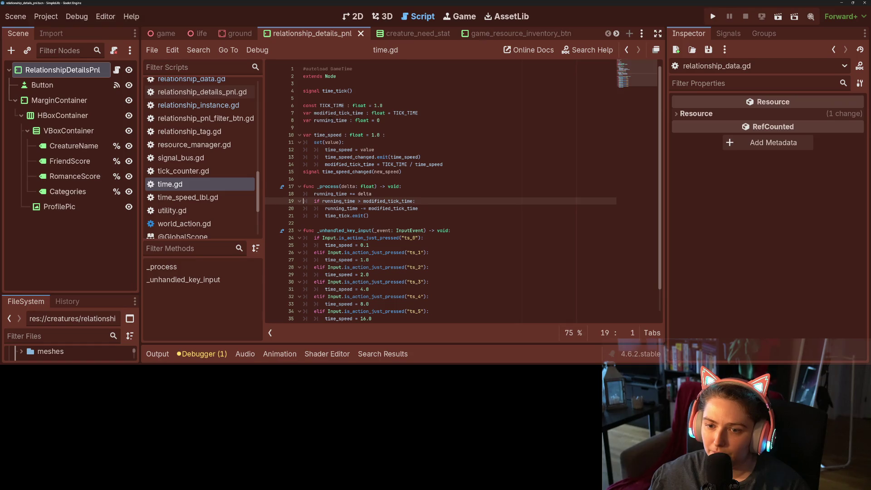
double_click(331, 194)
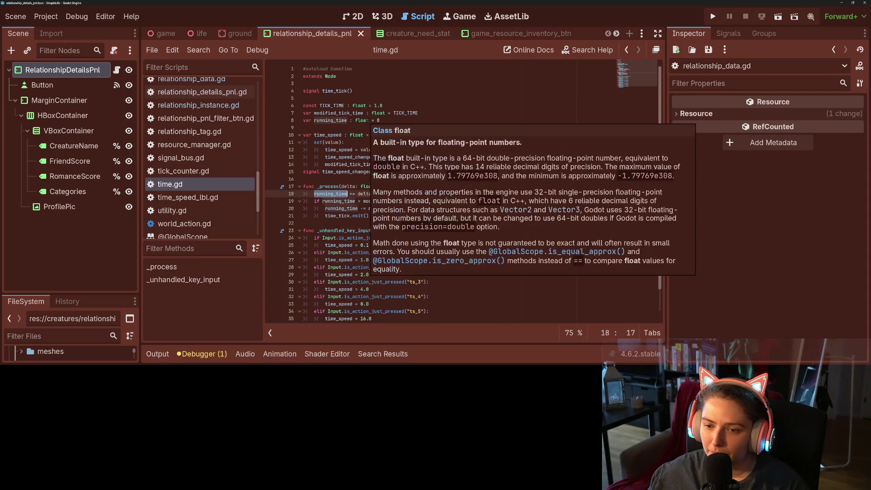
double_click(338, 121)
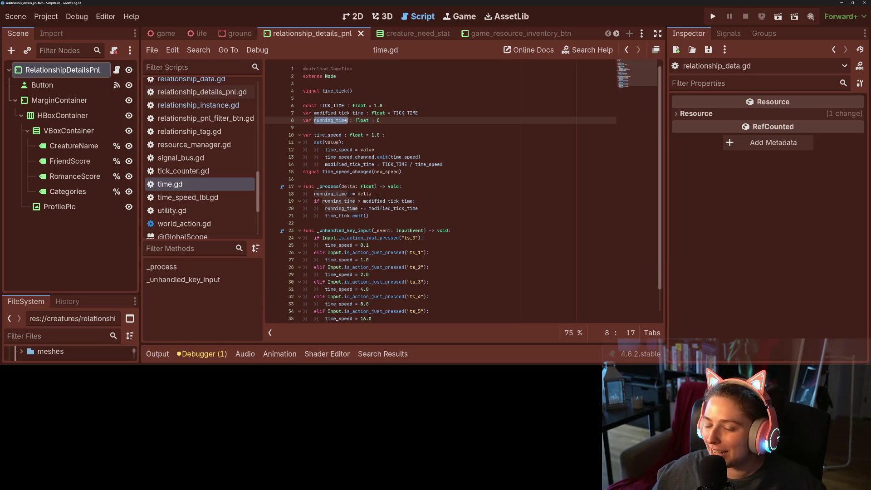
Declare 'var total_ticks : int = 0' on line 9 of time.gd and save
double_click(388, 201)
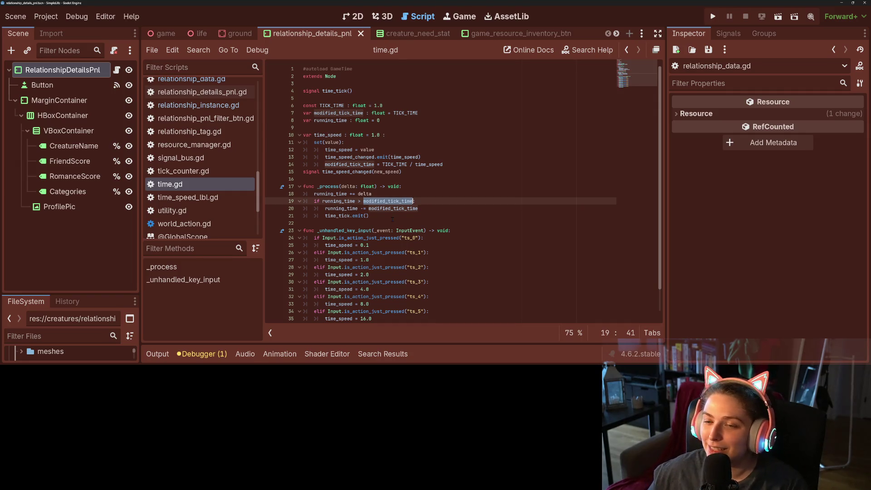
double_click(339, 201)
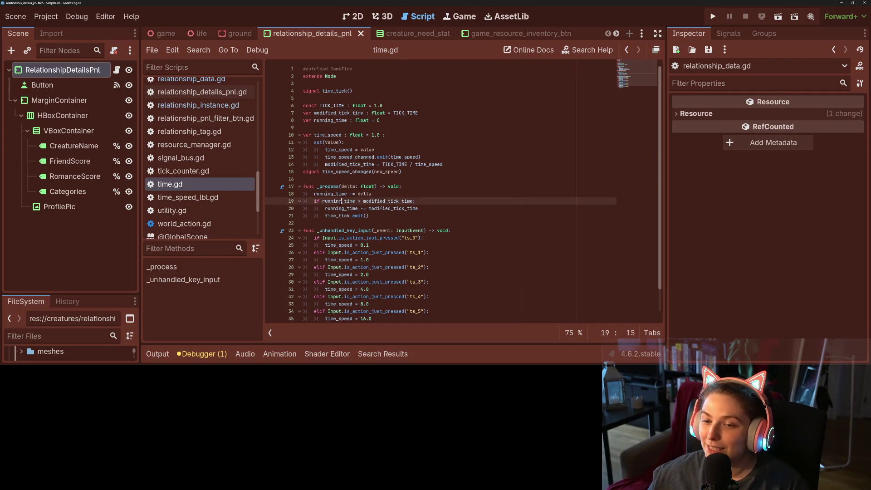
click(398, 127)
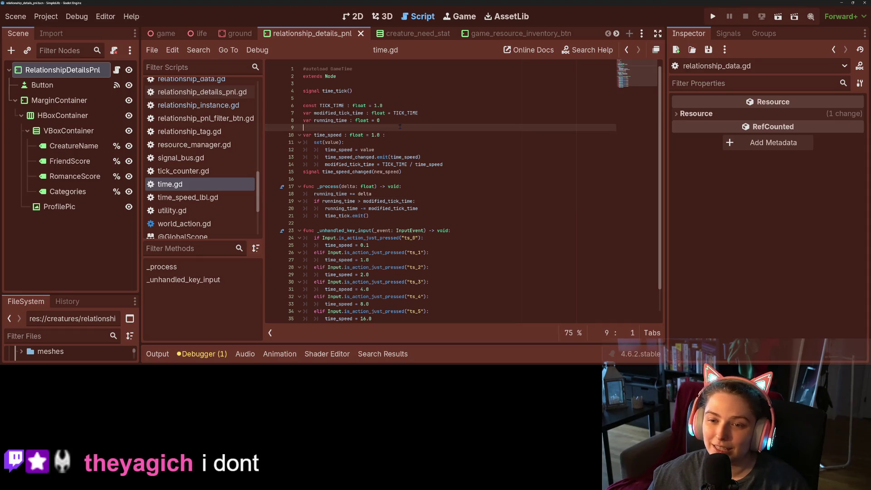
click(400, 120)
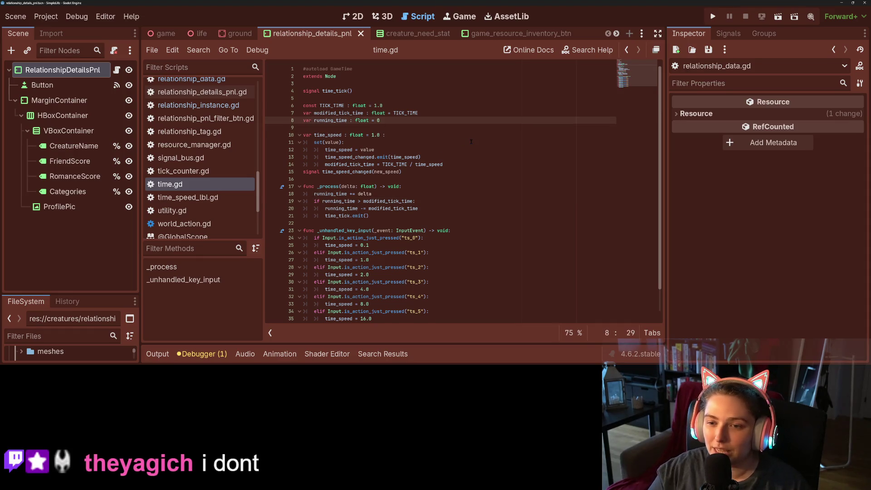
key(Return)
text(var total_time_passed)
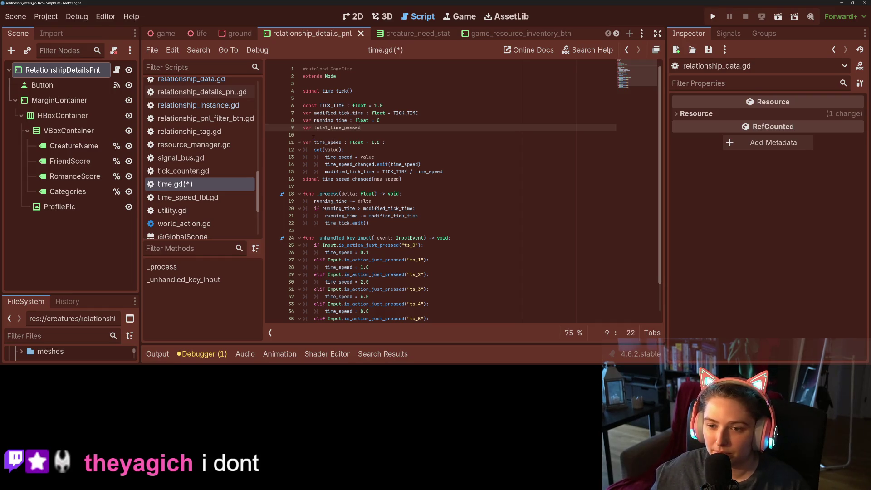
drag(330, 128, 373, 130)
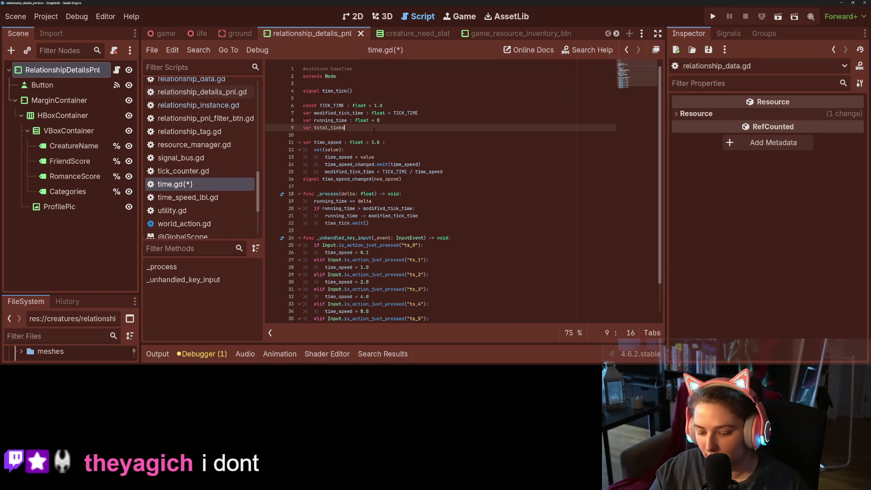
text( : float)
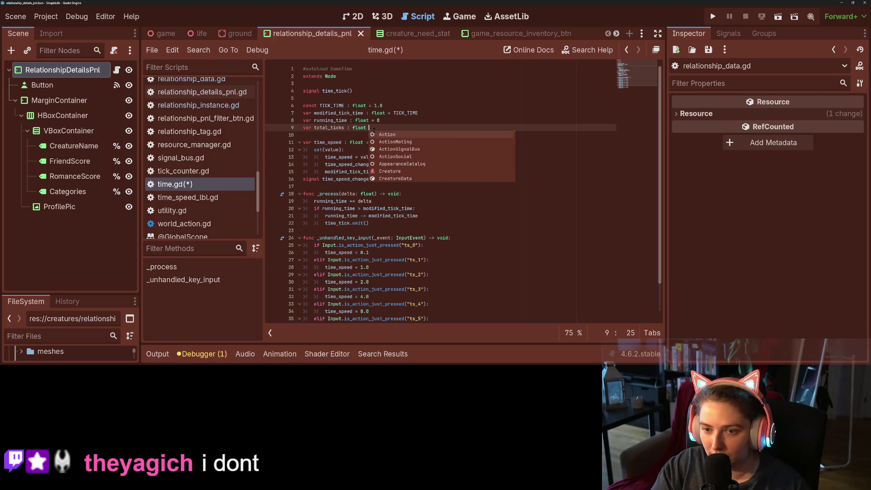
key(BackSpace)
key(BackSpace)
key(BackSpace)
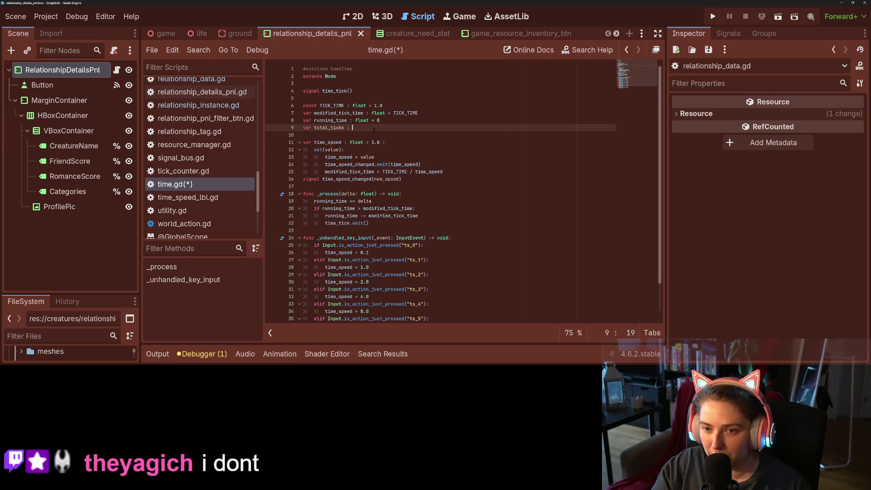
text(int = )
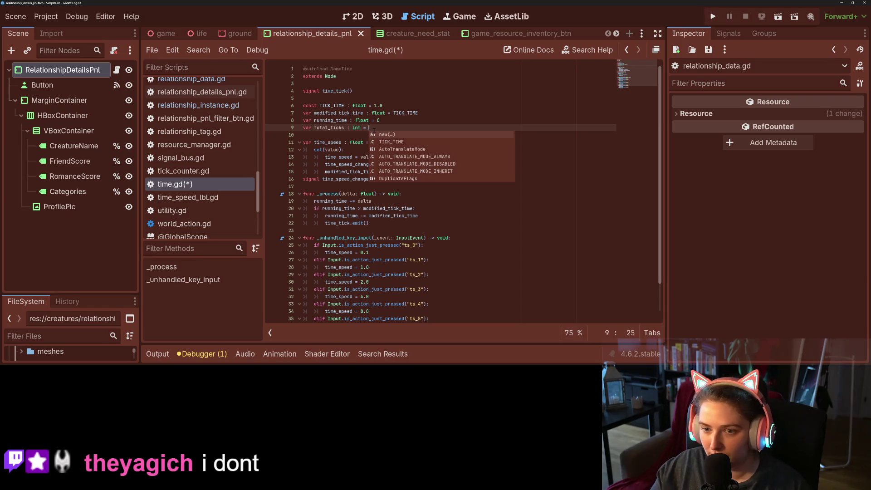
text(0)
key(ctrl+s)
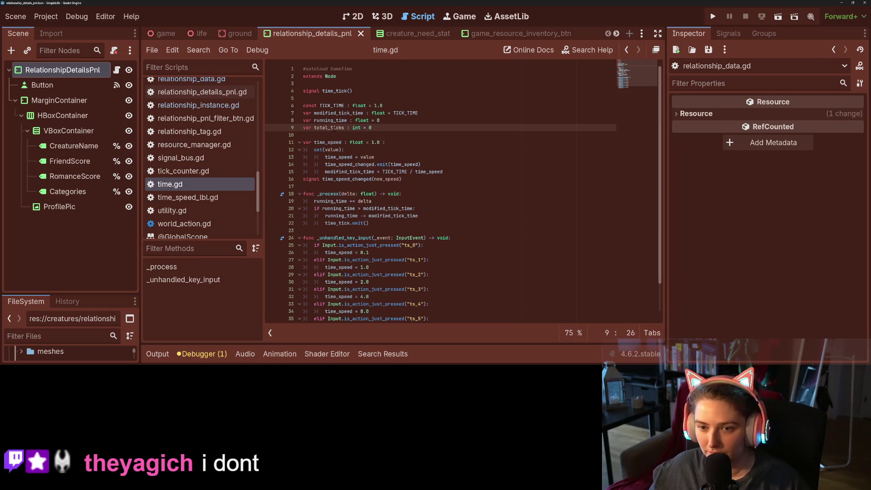
Add 'total_ticks += 1' right after time_tick.emit() in _process
click(384, 221)
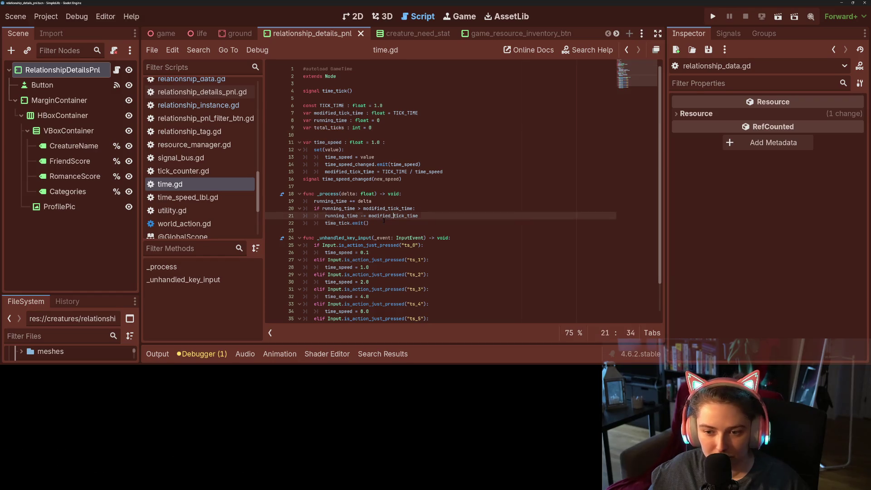
key(Return)
text(total_ticks+=1)
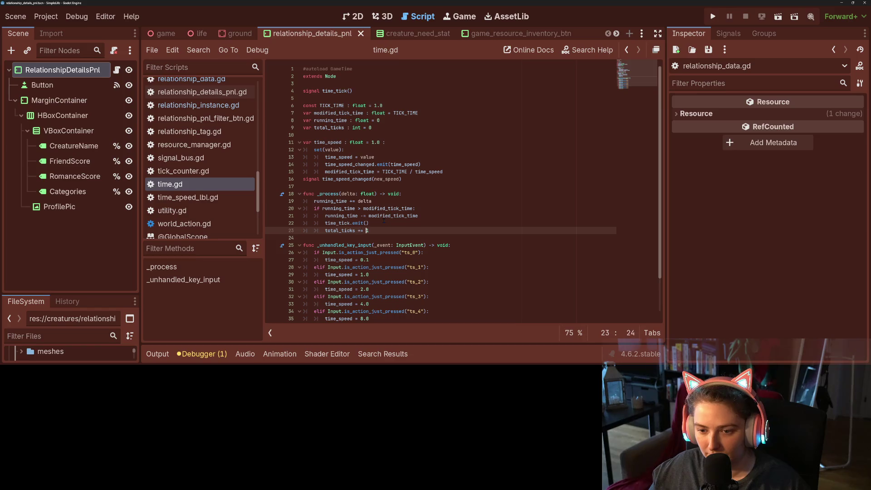
key(ctrl+space)
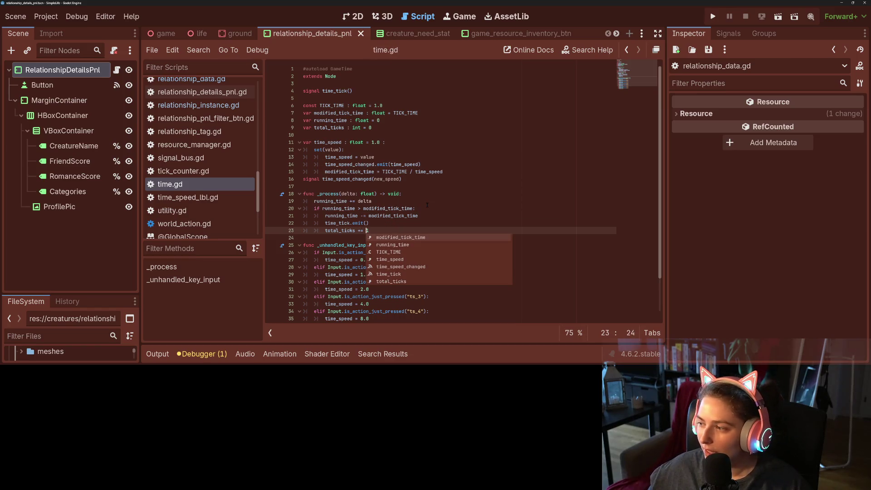
click(427, 205)
double_click(393, 216)
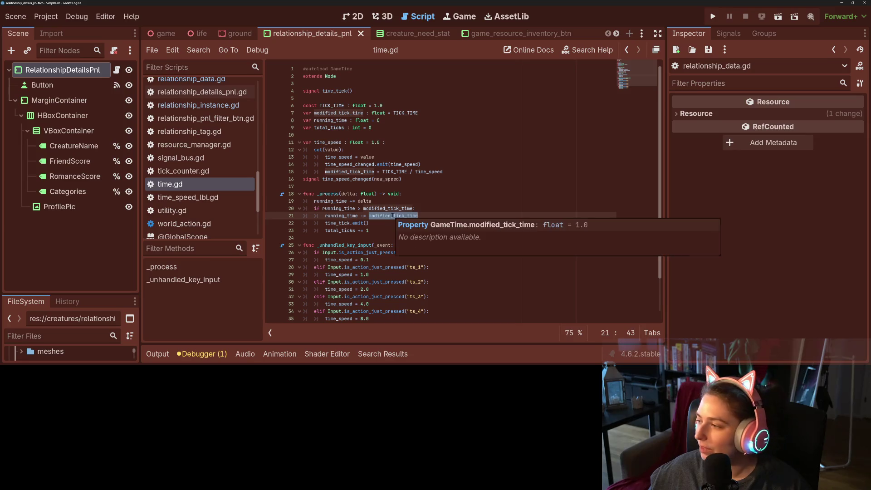
click(332, 236)
double_click(334, 231)
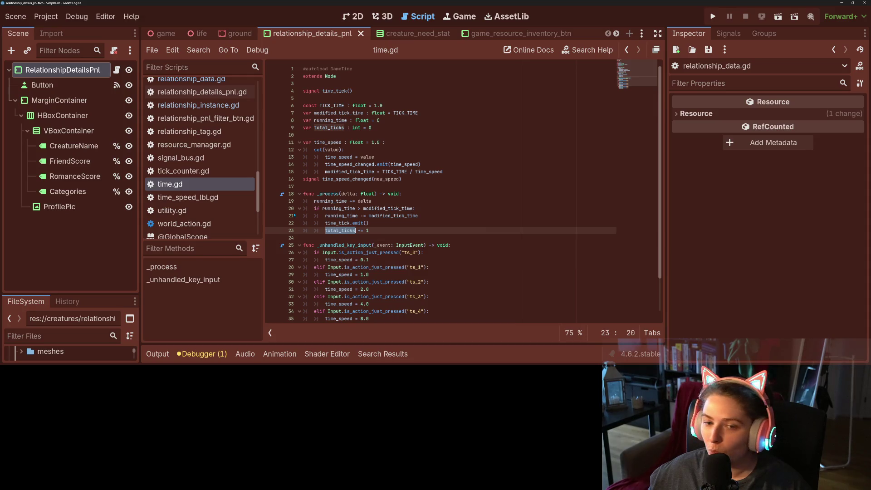
scroll(226, 205, up, 5)
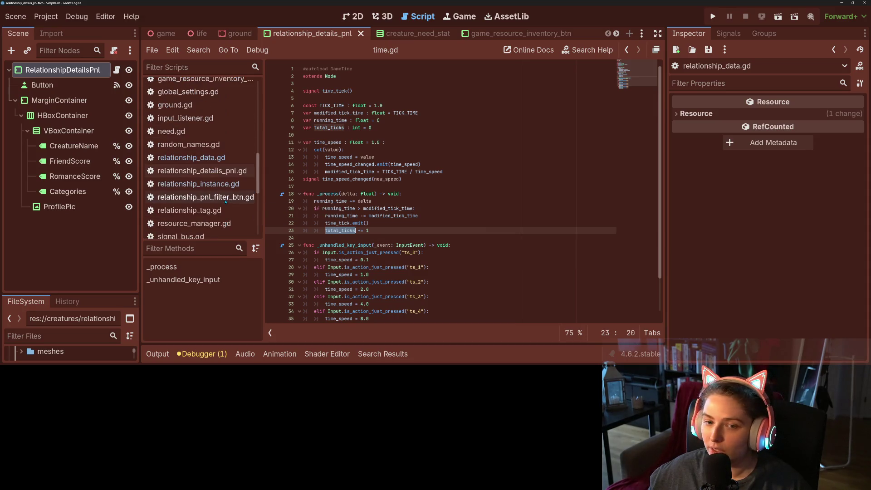
click(224, 204)
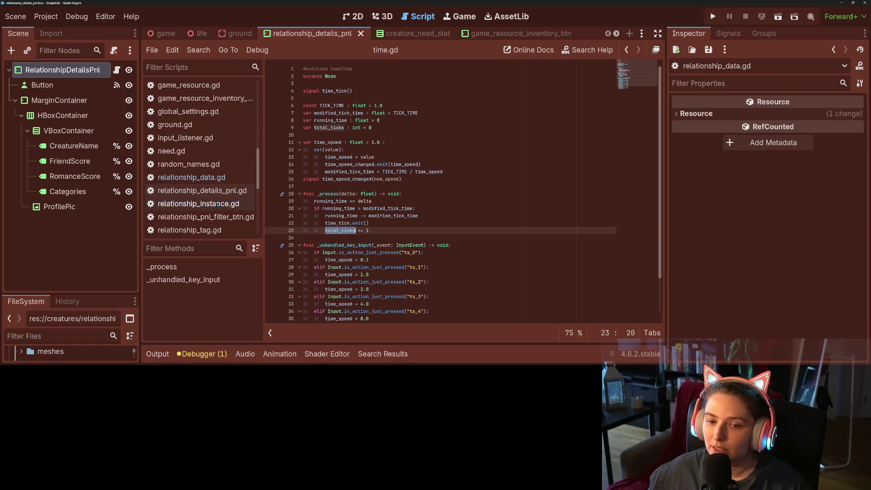
Replace running_time with total_ticks on line 29 of relationship_instance.gd and save
double_click(378, 210)
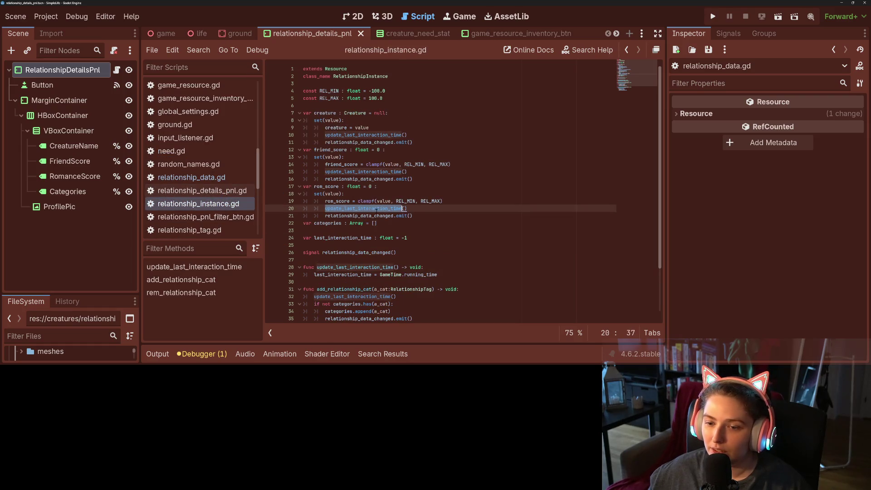
scroll(378, 209, down, 2)
click(368, 230)
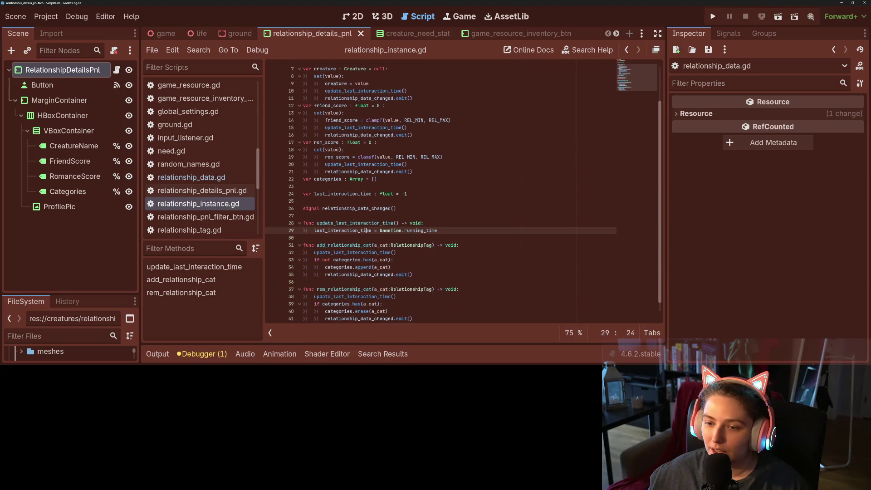
double_click(431, 230)
text(total_ticks)
key(ctrl+s)
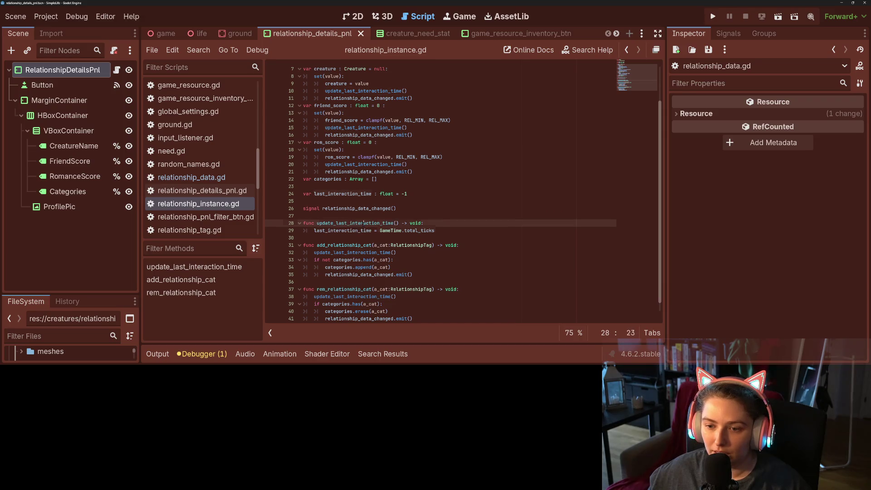
Change last_interaction_time's type from float to int on line 24
double_click(372, 223)
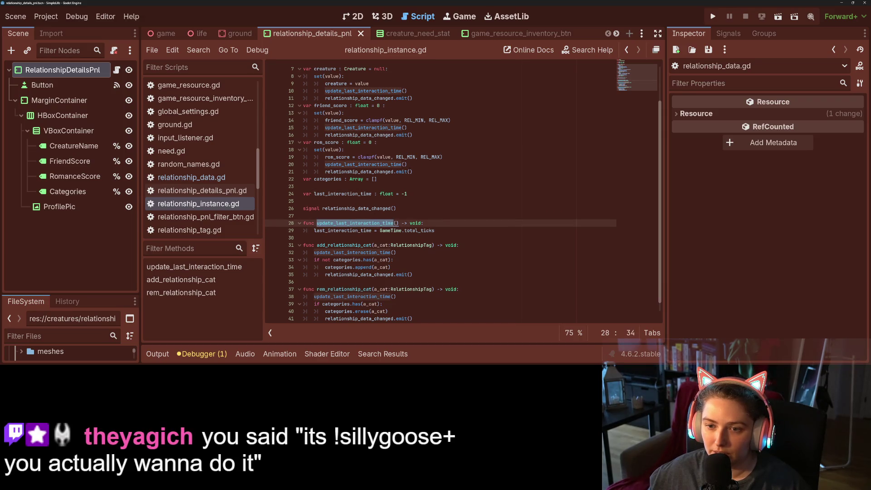
double_click(389, 193)
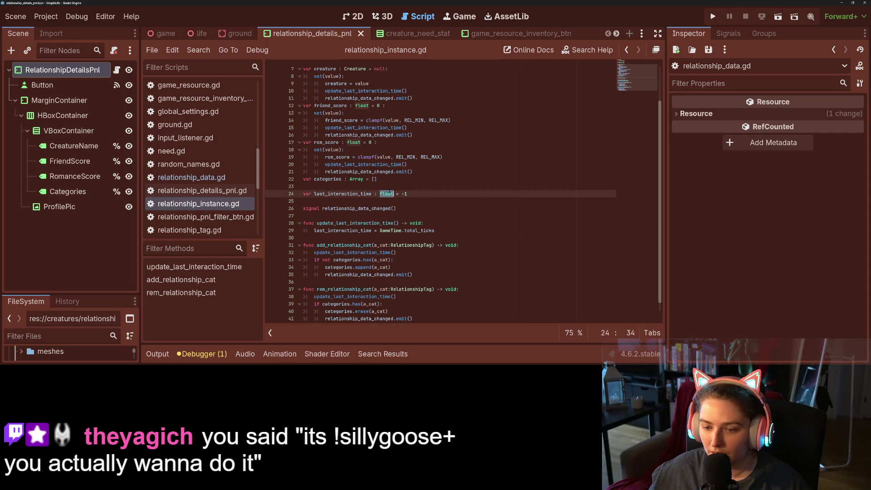
text(int)
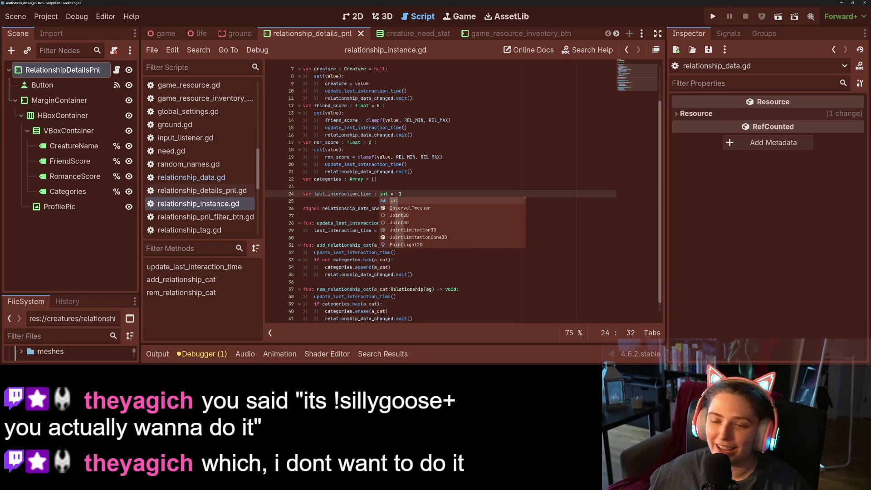
click(389, 157)
double_click(356, 194)
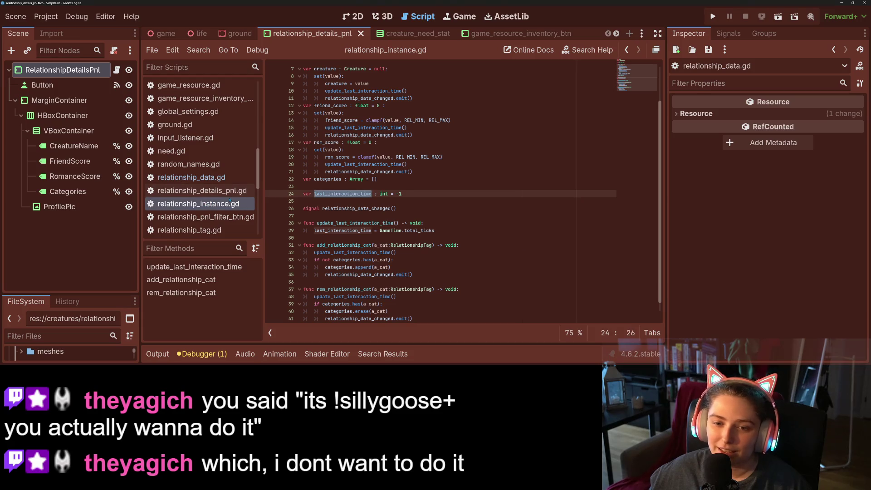
Open relationship_data.gd and scroll down to get_relationship_last_interaction
click(223, 177)
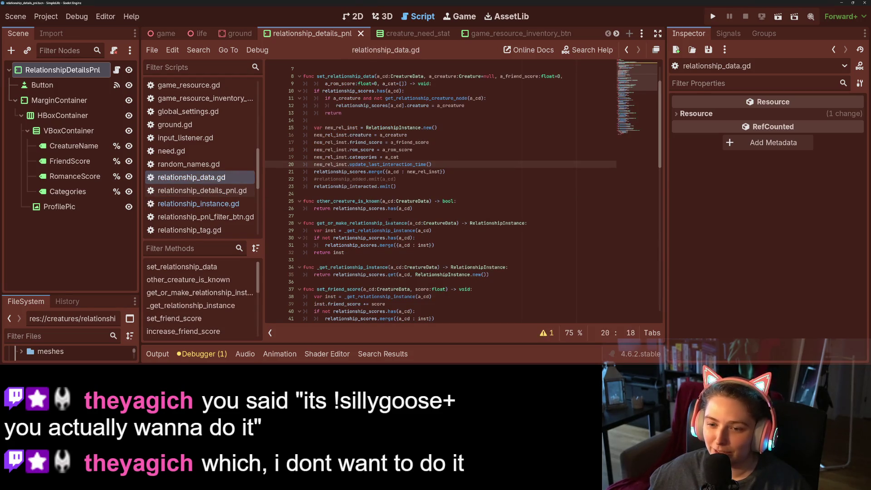
double_click(388, 164)
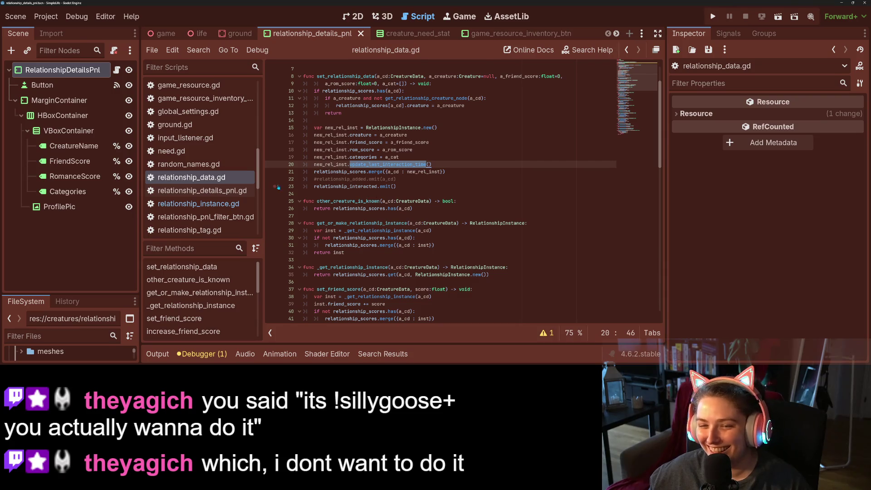
scroll(370, 223, down, 3)
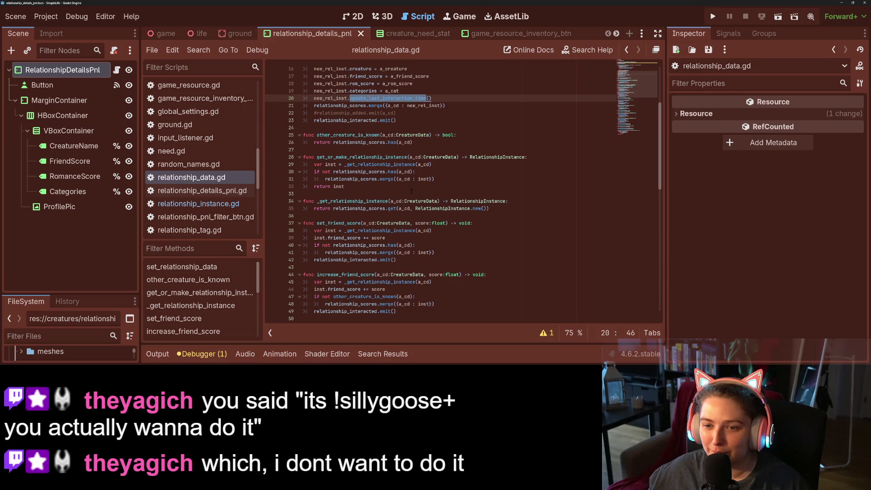
scroll(411, 191, down, 1)
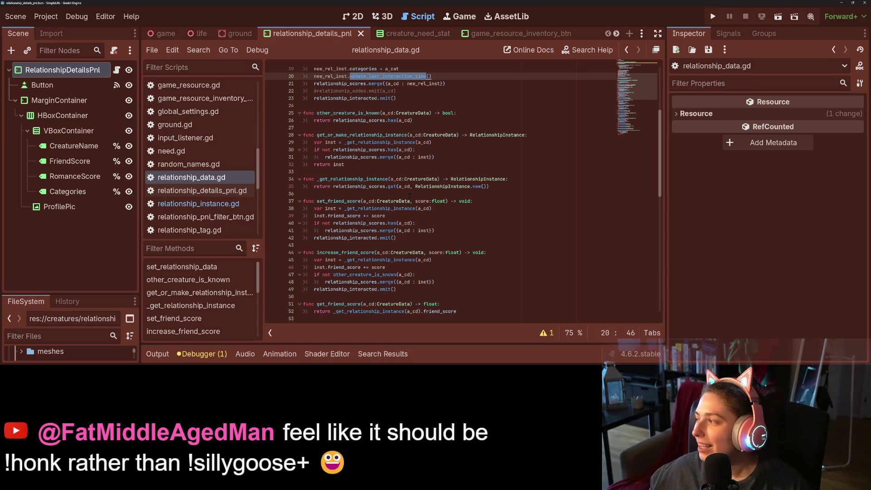
scroll(414, 174, down, 8)
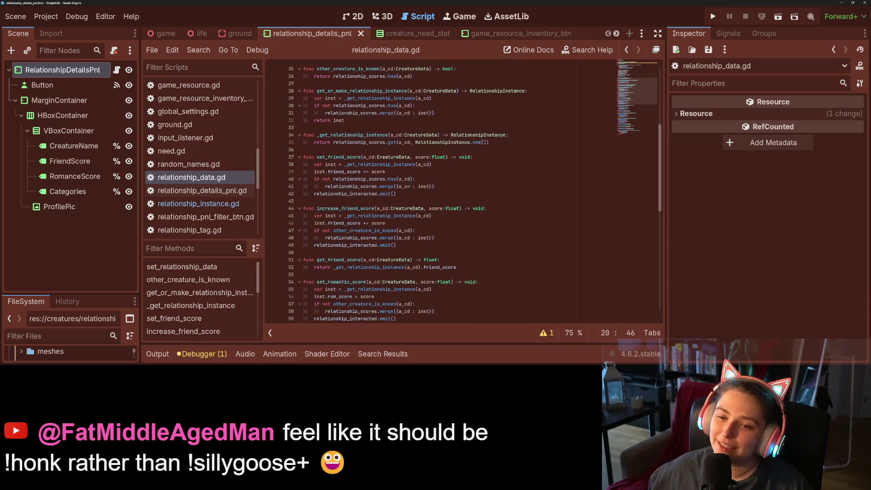
scroll(385, 224, down, 8)
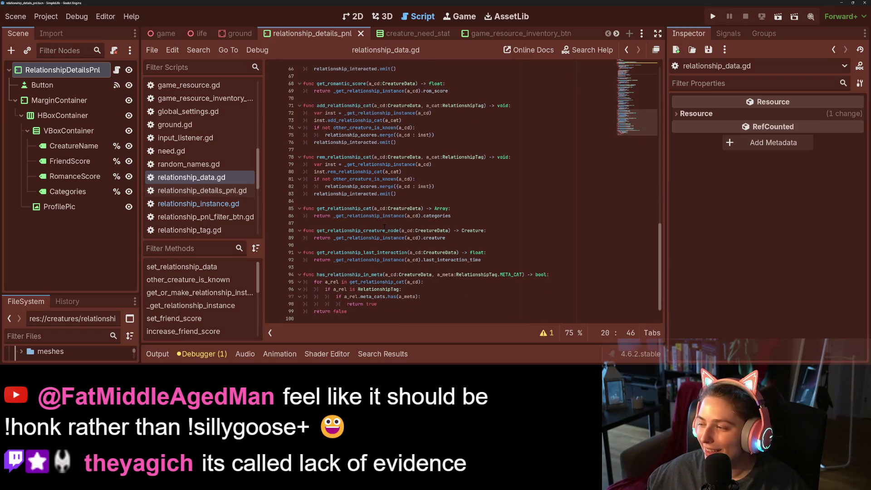
click(385, 224)
key(ctrl+s)
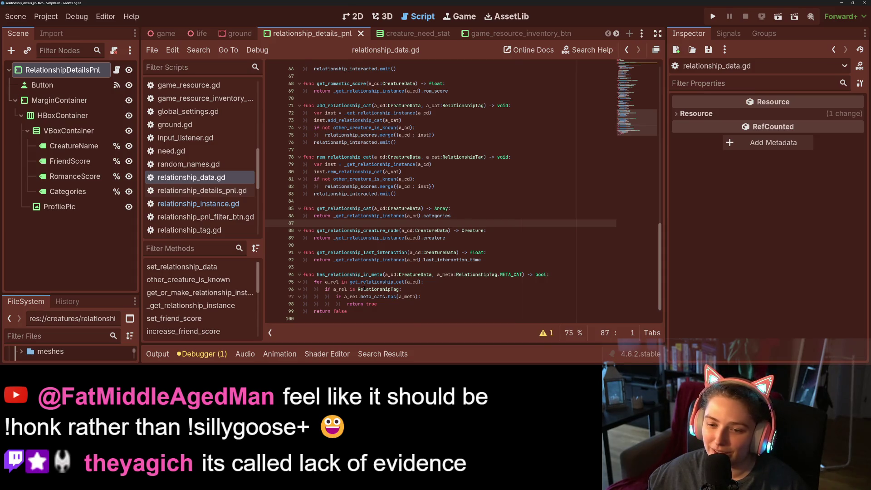
Change the function's return type on line 91 from float to int and save
click(349, 267)
double_click(478, 252)
text(int)
key(ctrl+s)
key(Left)
Find get_relationship_last_interaction in all files, open its line 47 use, and rerun the game
double_click(397, 252)
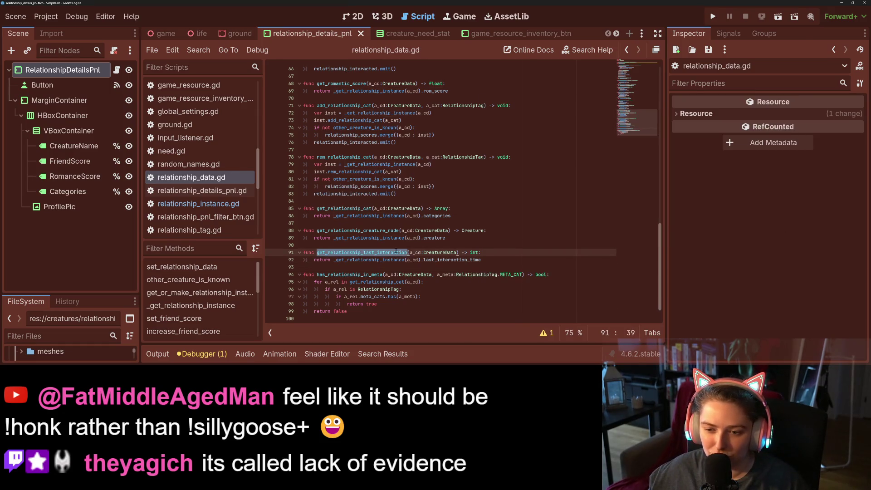
key(ctrl)
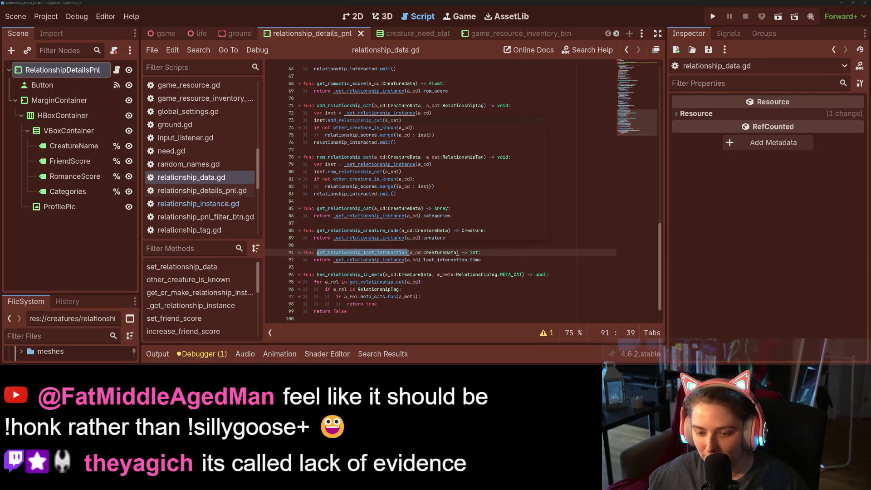
key(ctrl+shift+f)
key(Return)
click(329, 308)
click(330, 316)
scroll(445, 188, up, 4)
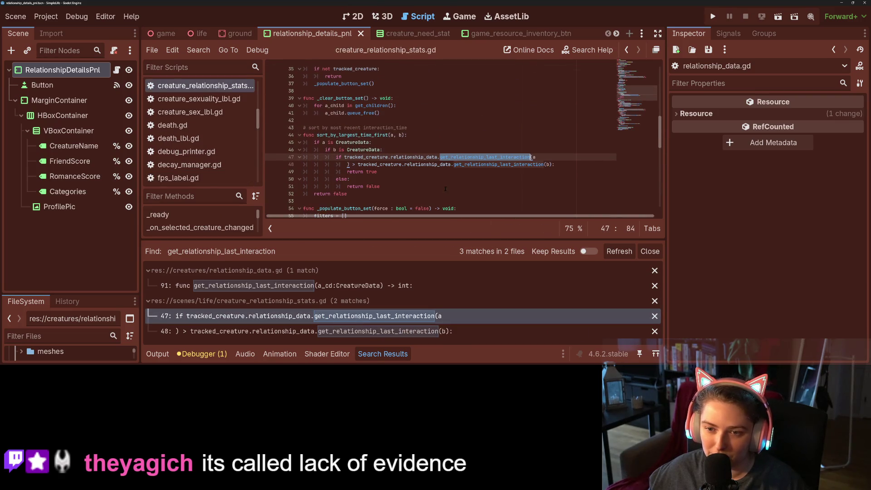
scroll(436, 182, up, 1)
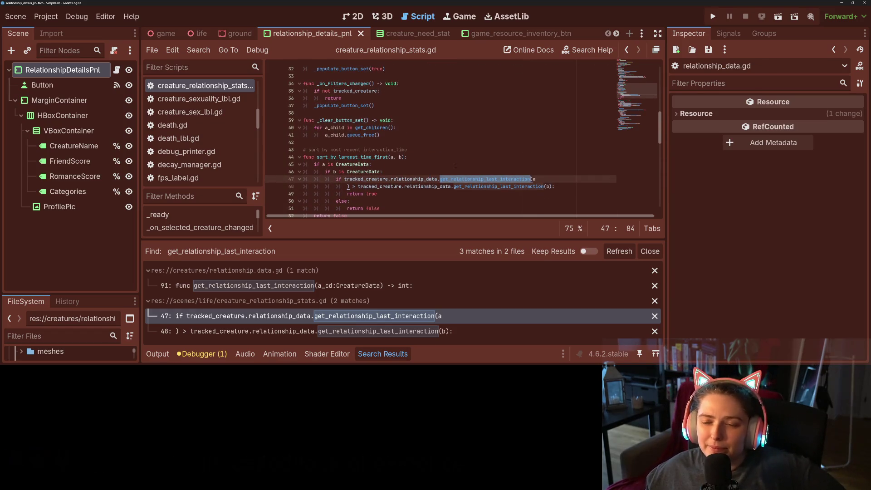
click(712, 16)
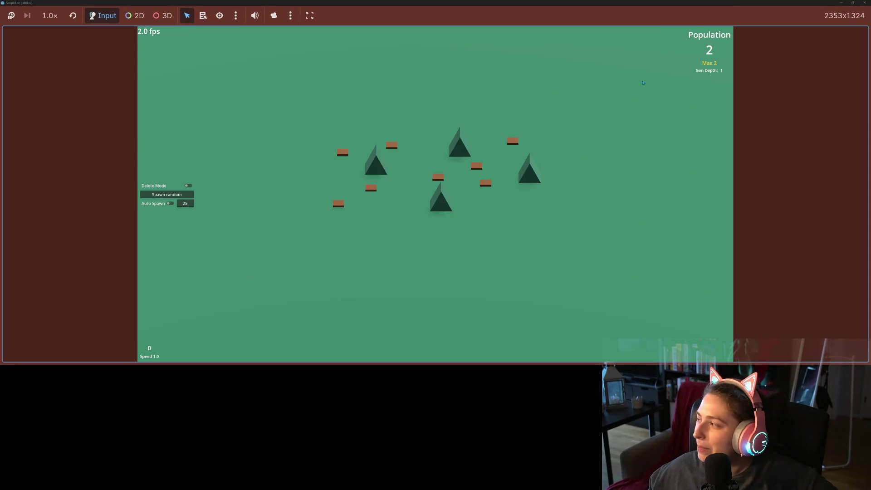
Enable Auto Spawn, select a creature, and vary speed between 1.0, 4.0 and 2.0, ending at 2.0
click(171, 203)
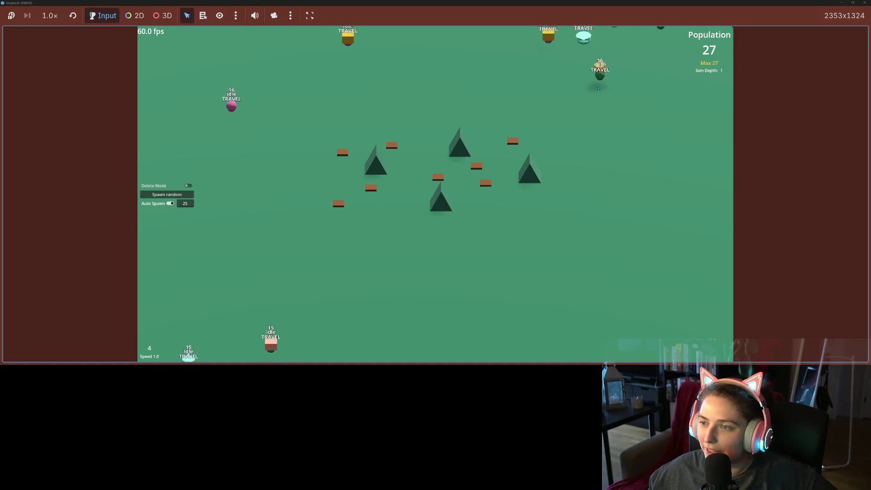
click(564, 108)
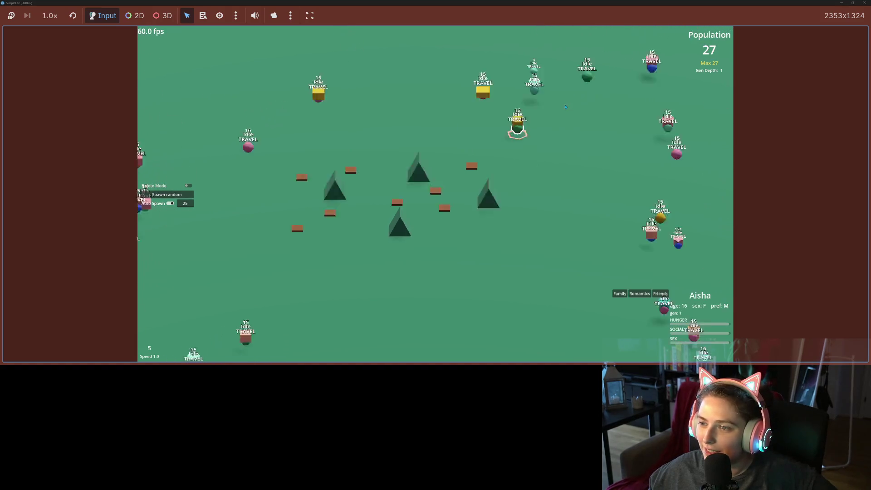
key(4)
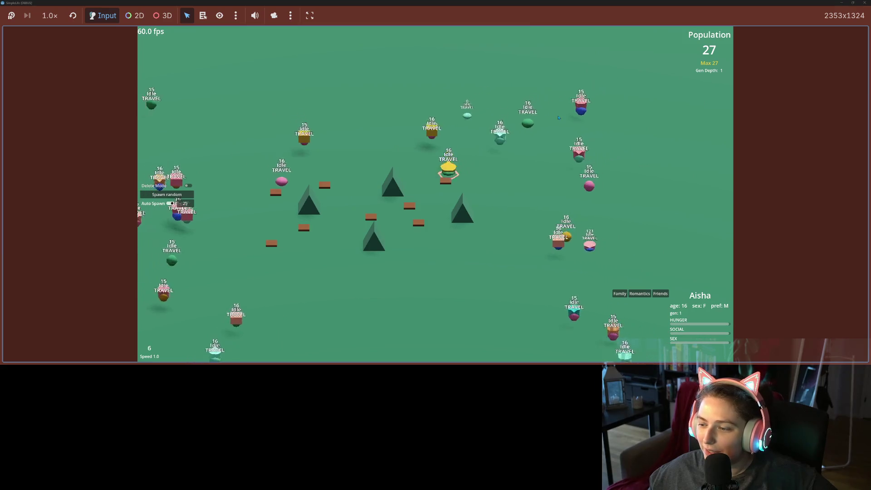
key(1)
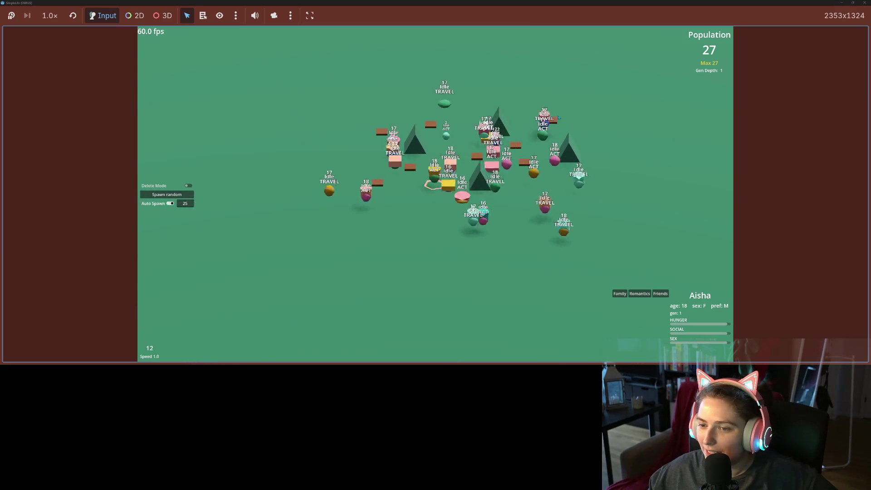
key(4)
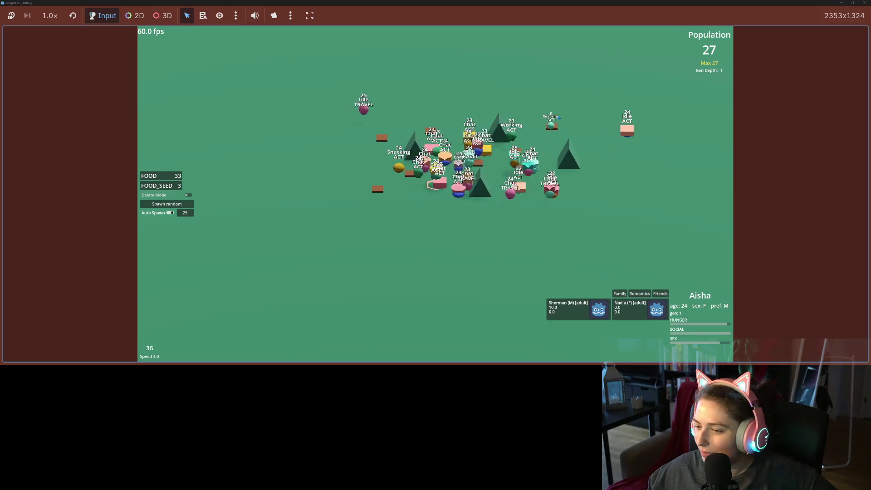
key(1)
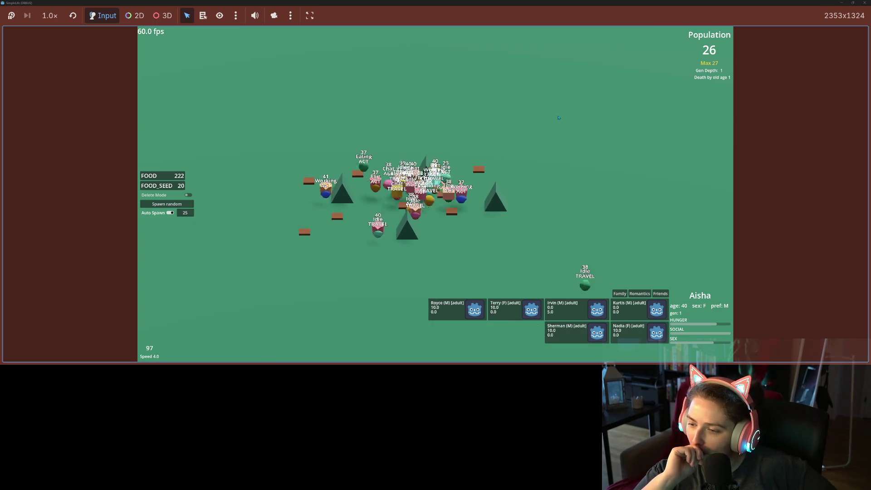
key(1)
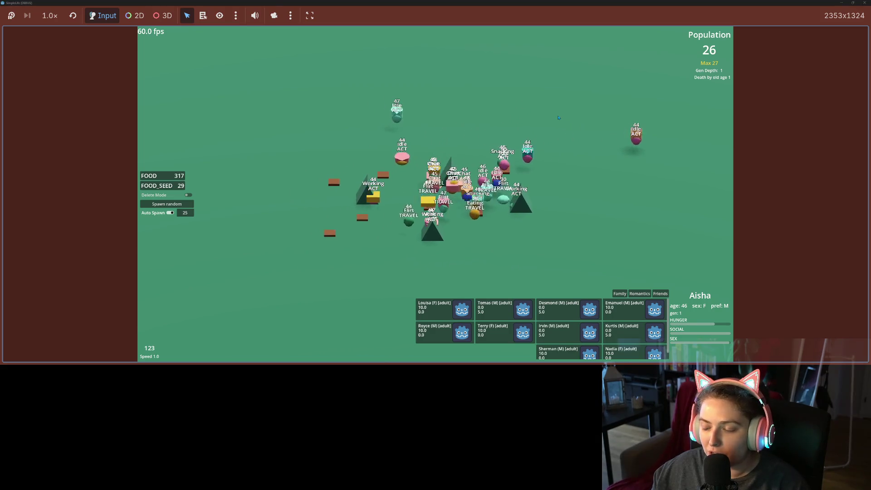
key(2)
key(1)
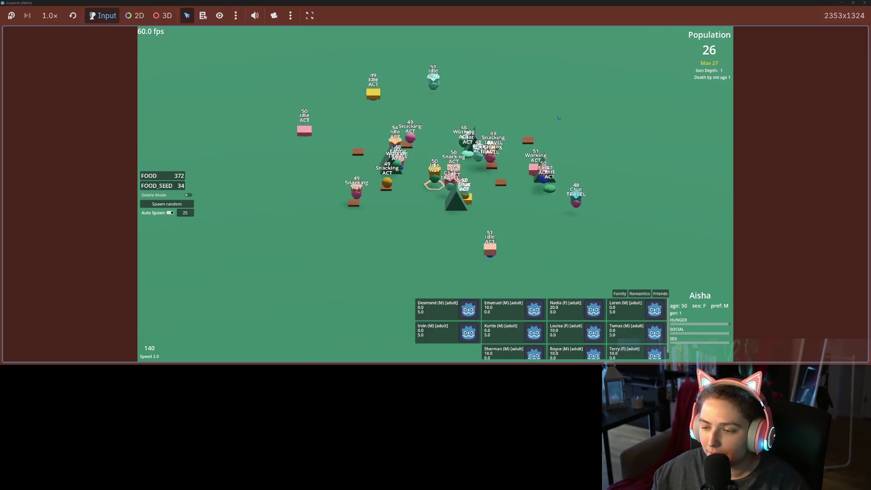
key(2)
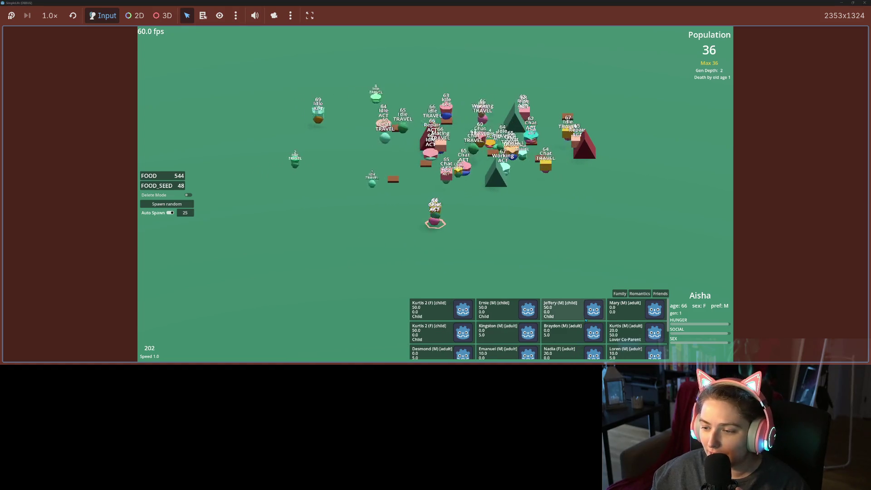
View a child's card, return to the original creature, show her Romantics tab, and zoom in
click(633, 310)
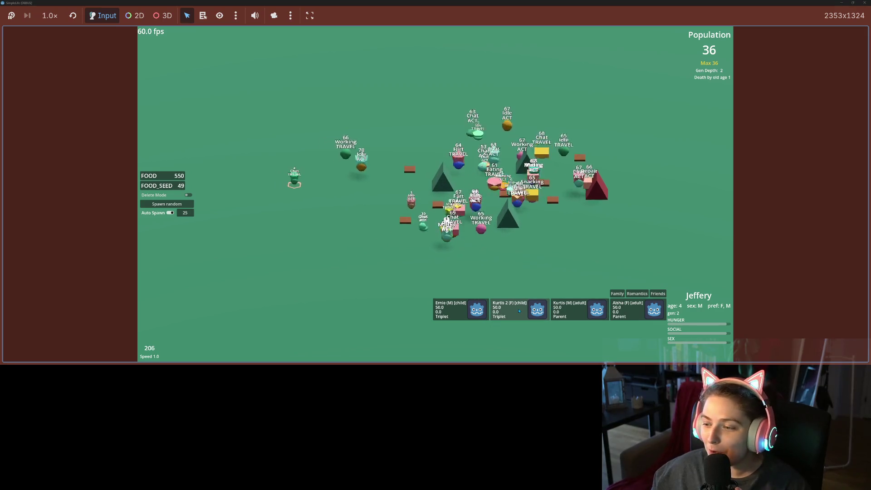
click(630, 311)
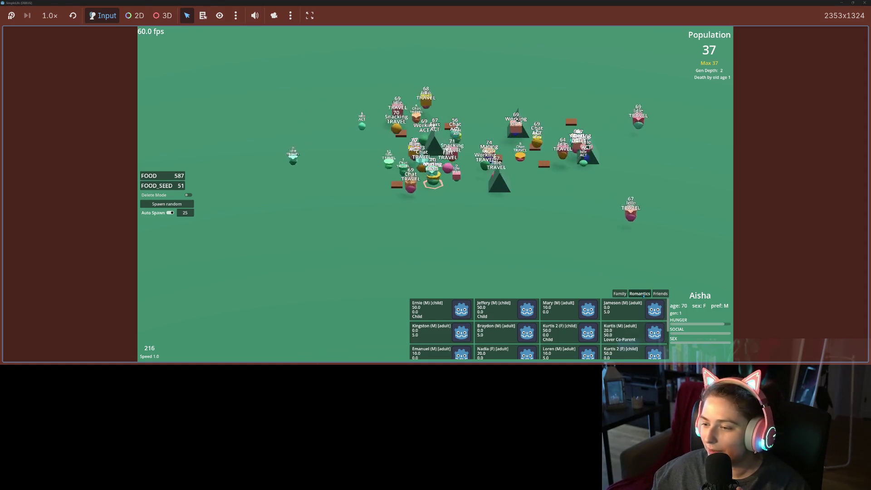
click(636, 295)
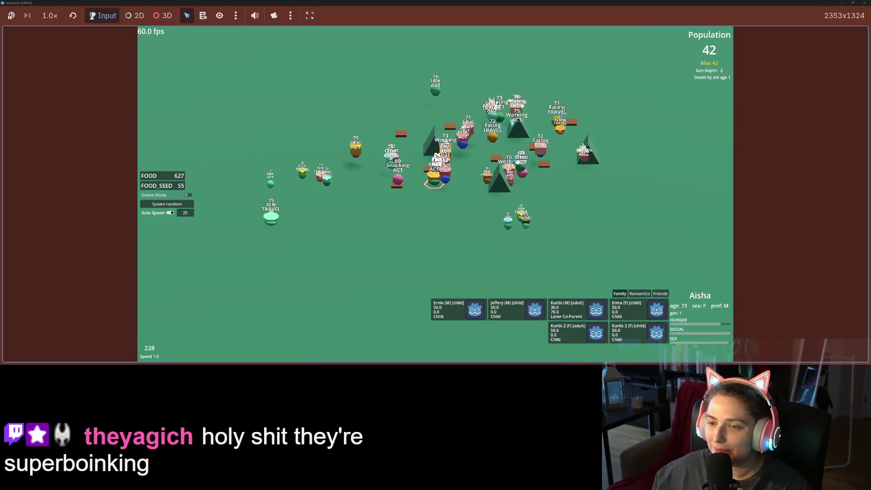
scroll(514, 161, up, 4)
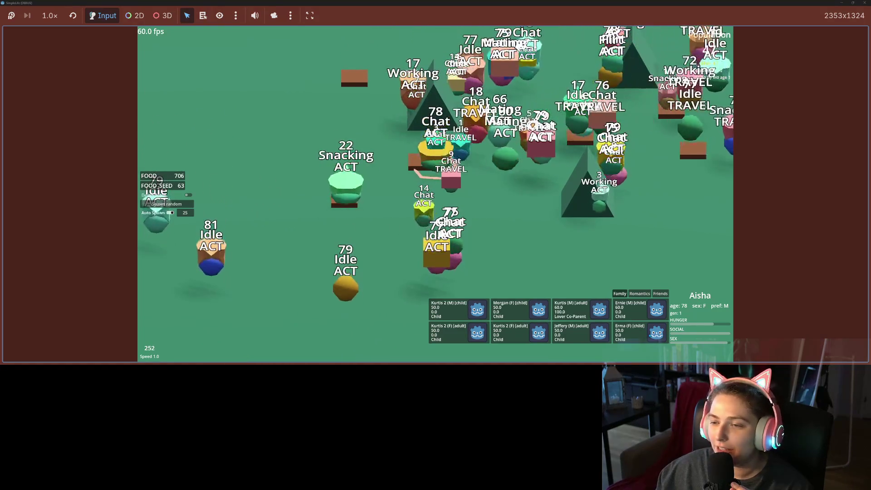
Slow the simulation to 0.1, stop the game, and make line 37 call _populate_button_set(true)
key(2)
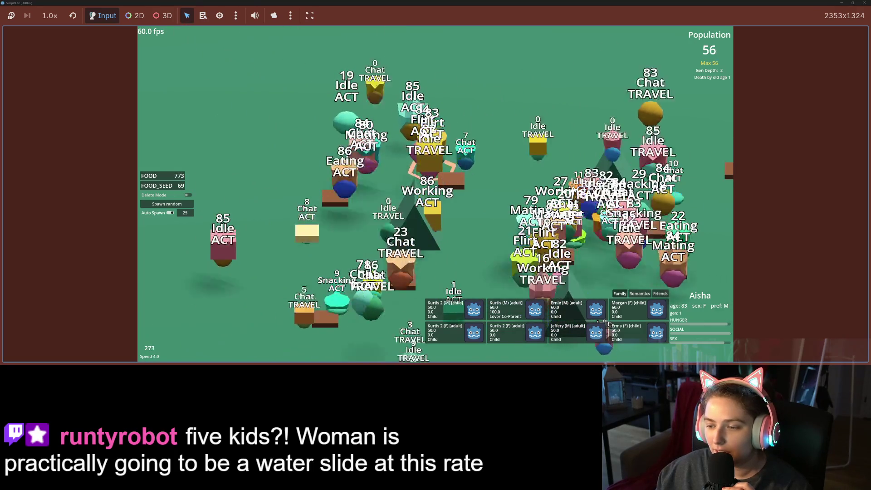
key(2)
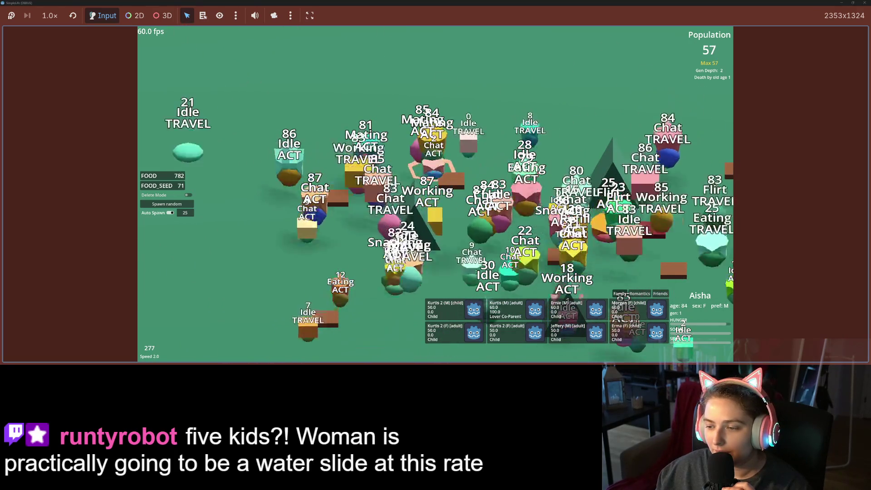
key(1)
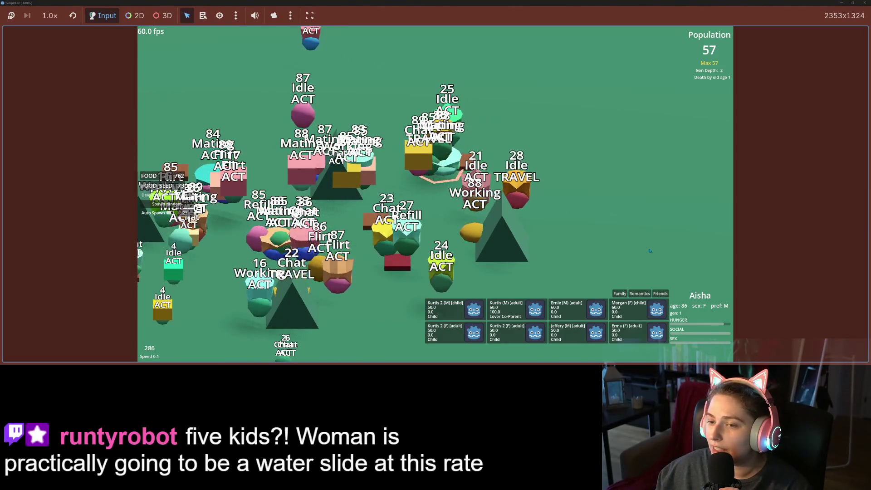
key(0)
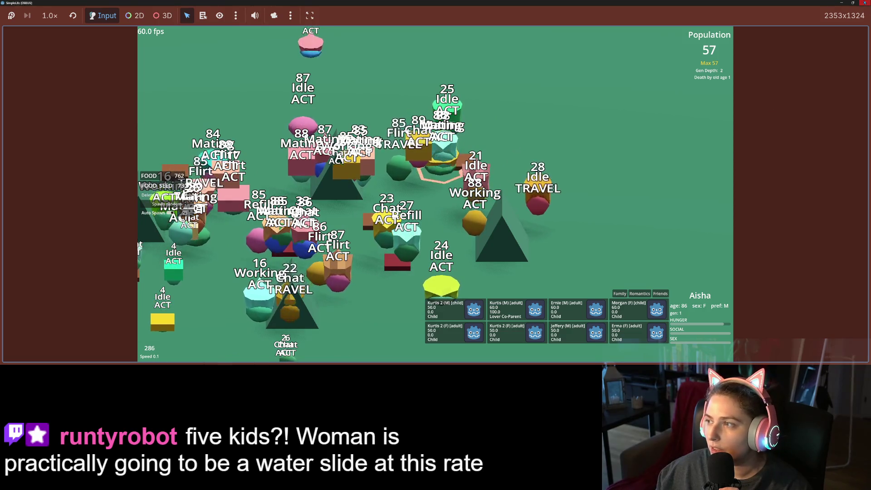
key(F8)
key(ctrl+z)
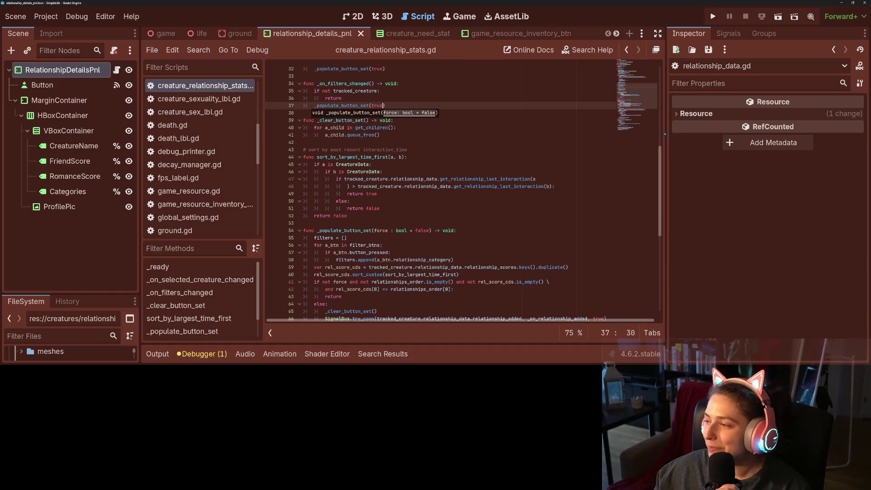
Relaunch SimpleLife with F5 to test the edited relationship script
key(F5)
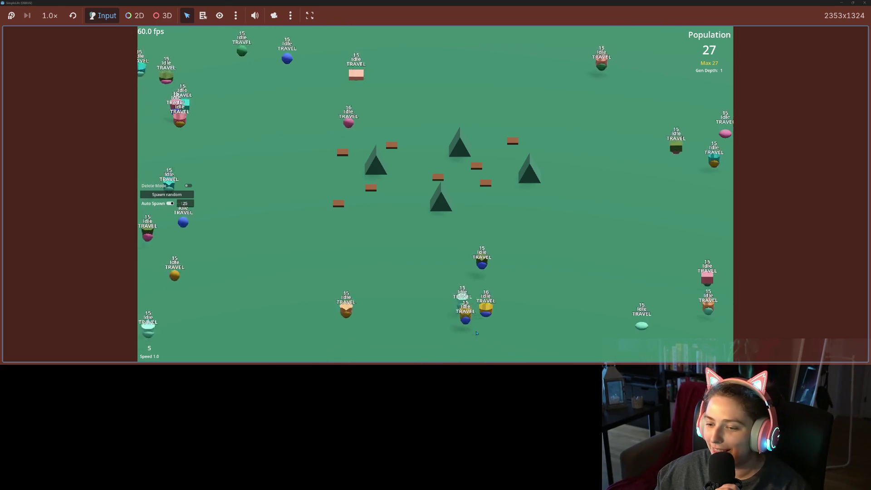
Select Terence and alternate between 4x, normal and 2x speed while his relationship cards fill in
click(438, 293)
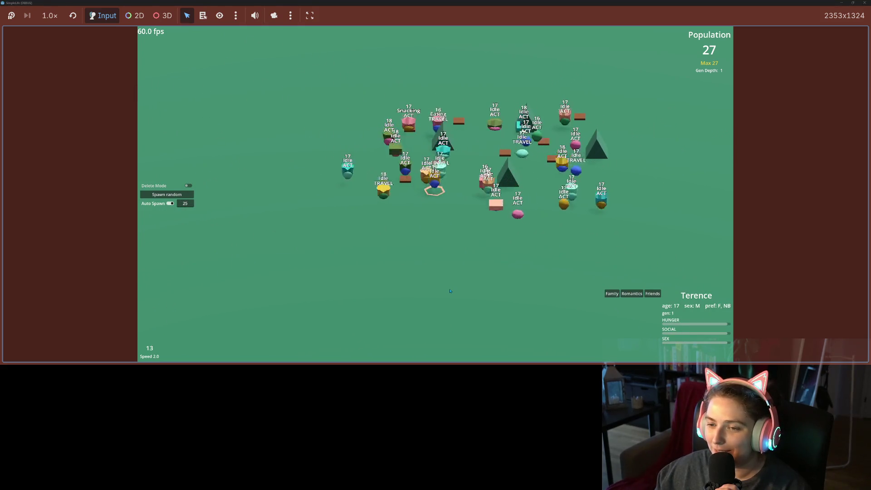
scroll(451, 291, up, 3)
key(plus)
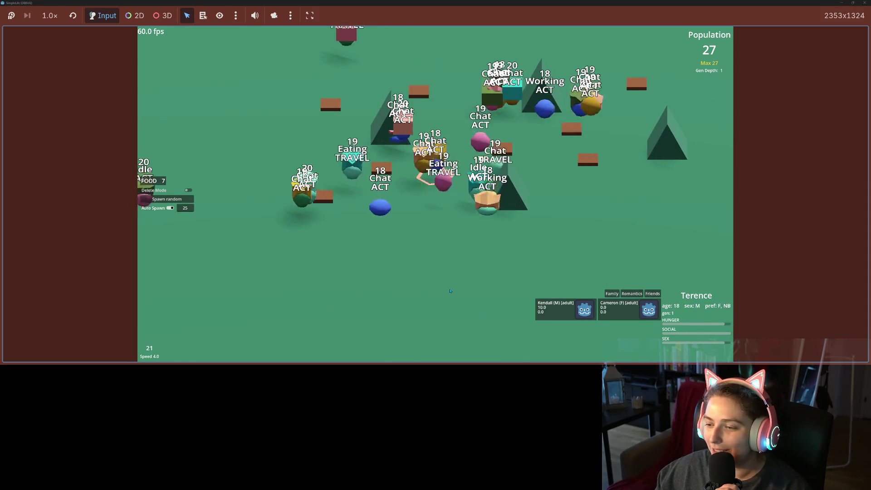
key(minus)
key(minus)
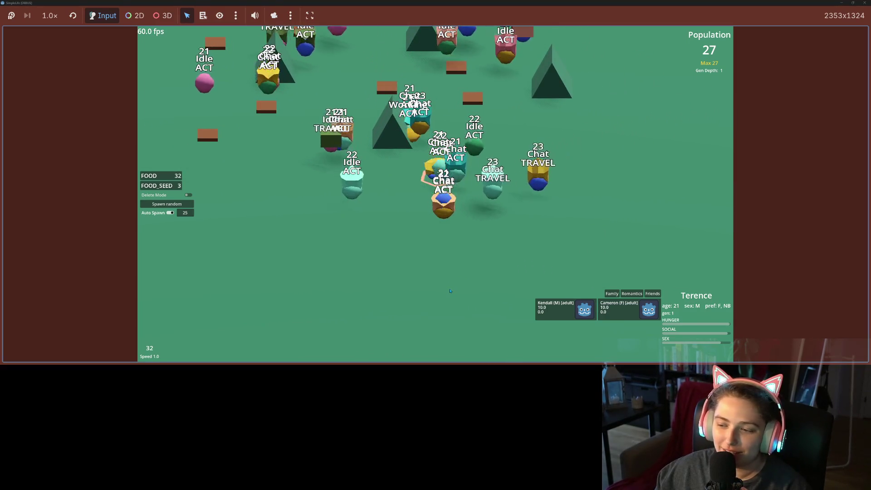
key(plus)
key(plus)
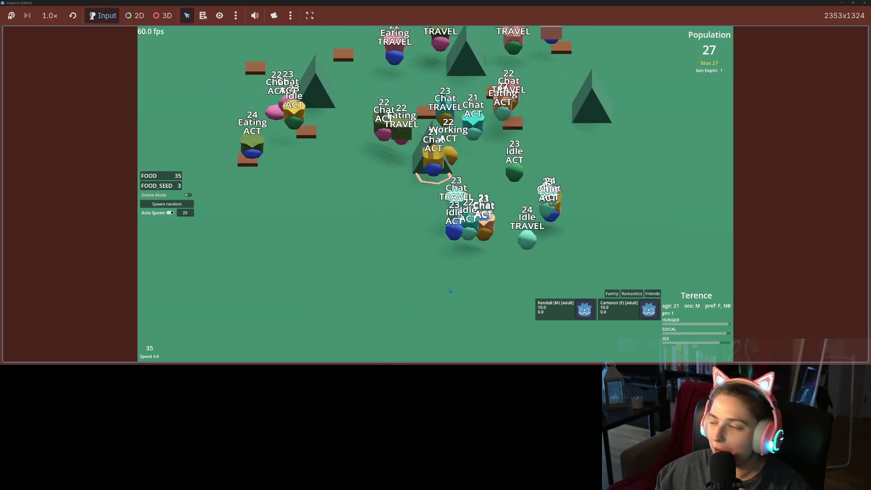
key(minus)
key(minus)
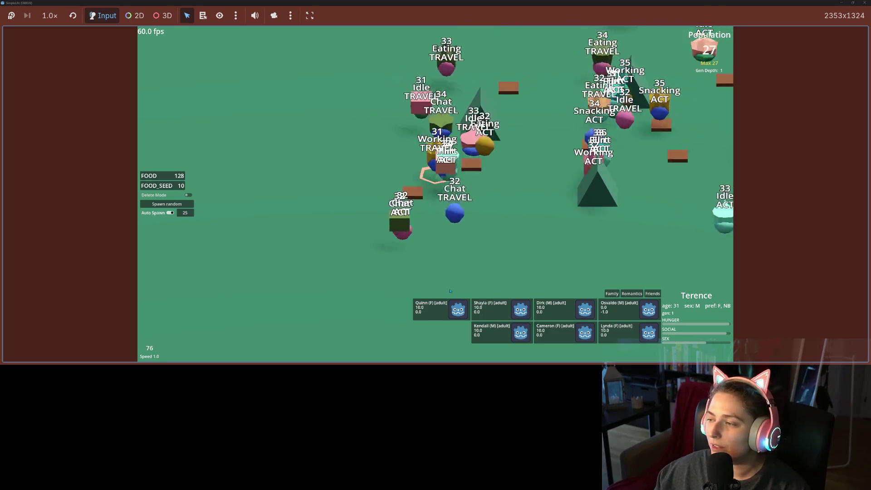
key(2)
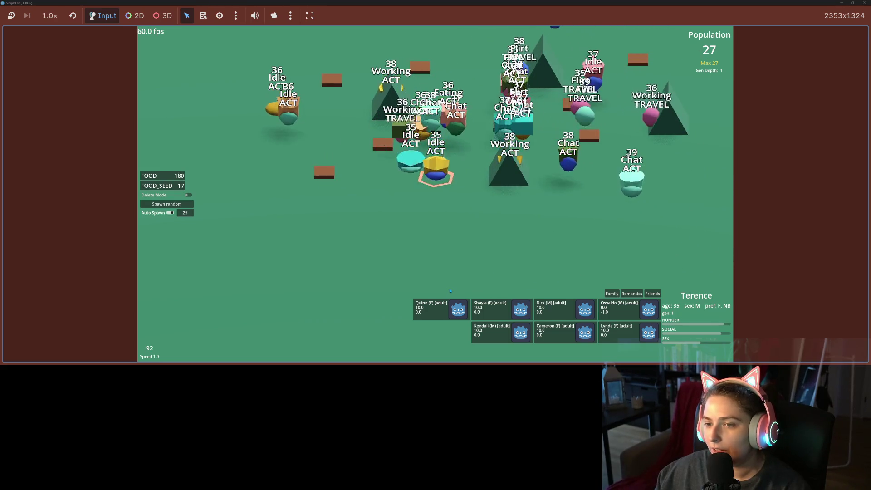
key(2)
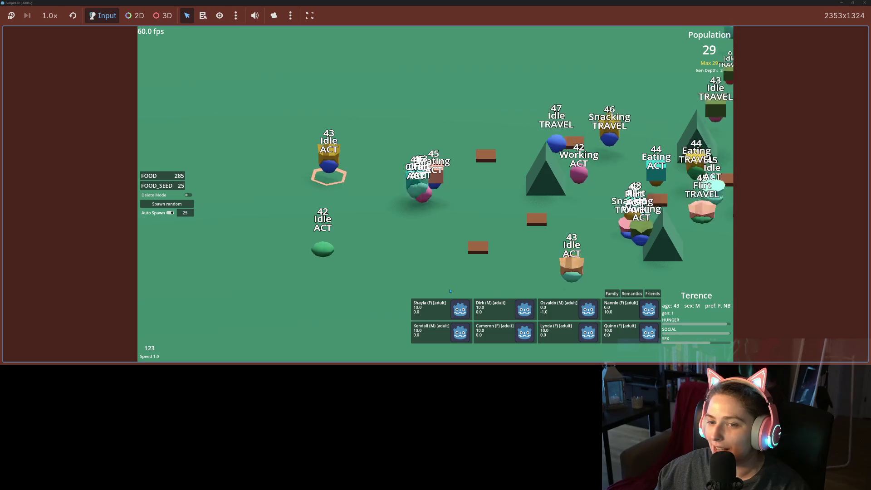
Reset the simulation to normal speed, view Nannie's relationships, then switch back to Terence
key(minus)
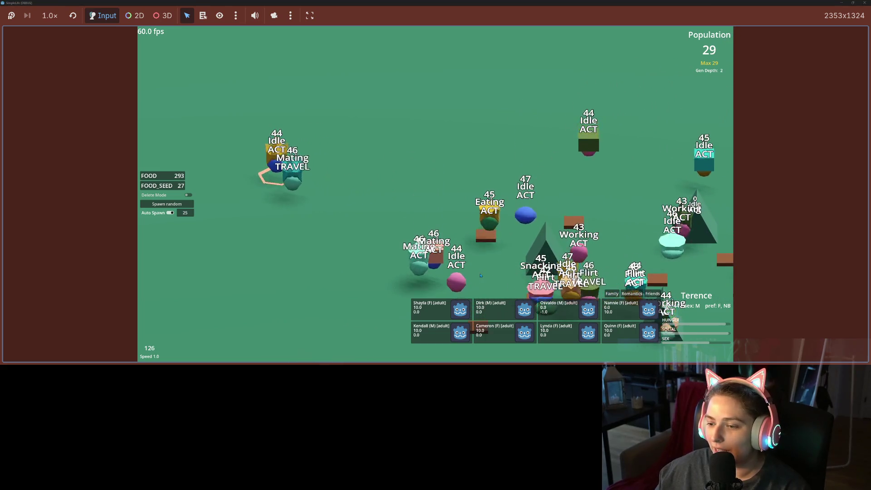
key(equal)
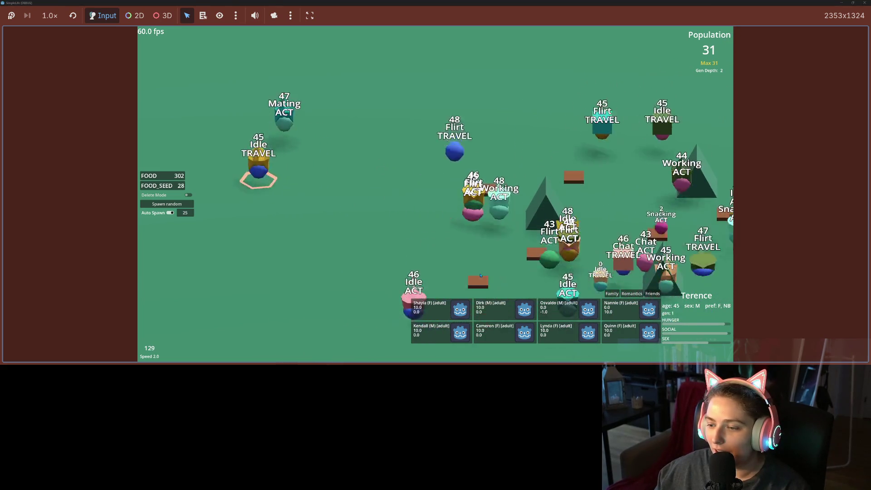
key(minus)
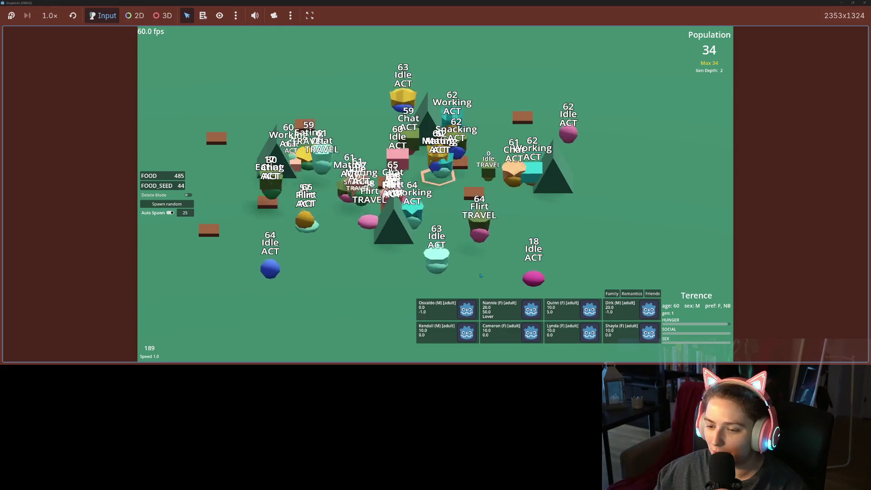
key(1)
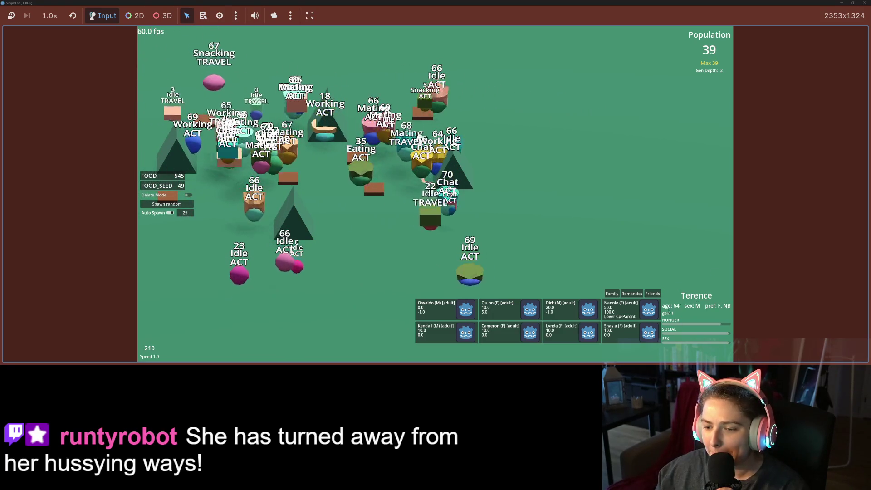
click(635, 314)
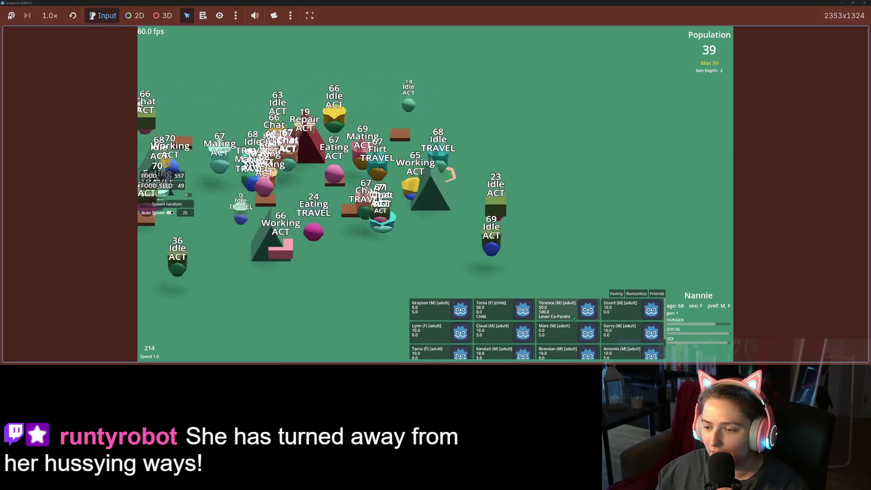
click(561, 311)
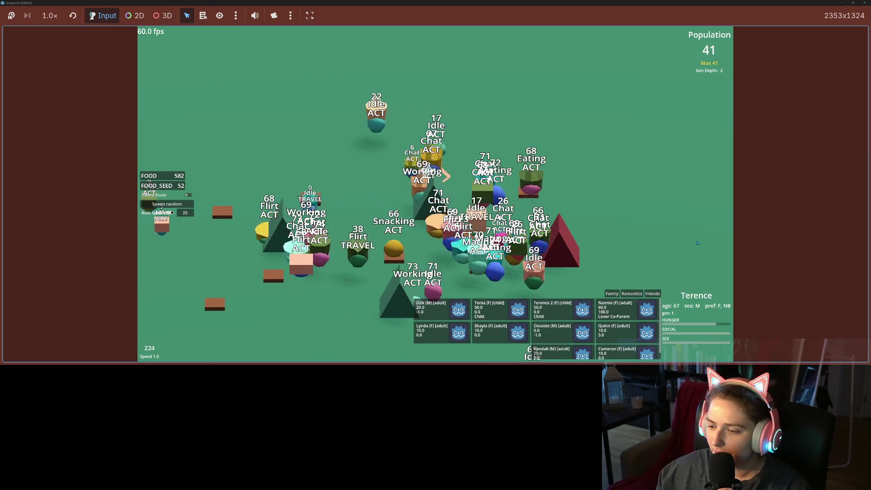
Scroll through Terence's relationship cards, then filter them to show only family
scroll(620, 330, down, 1)
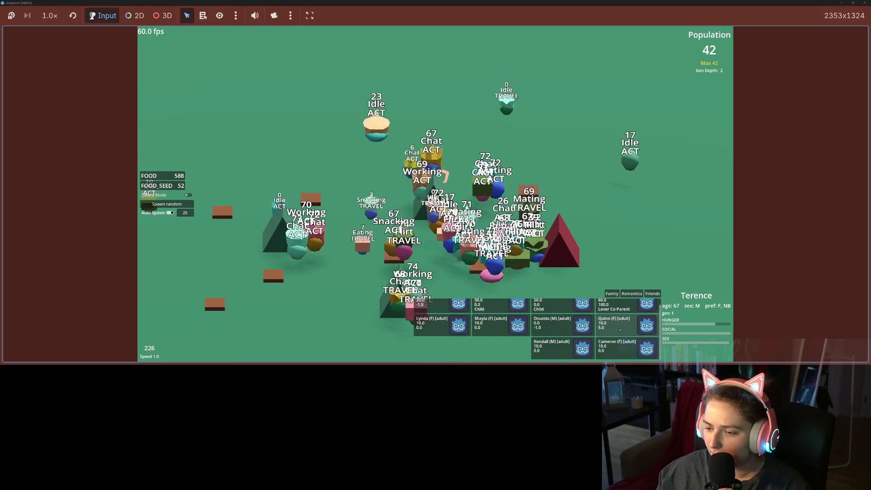
scroll(622, 333, up, 1)
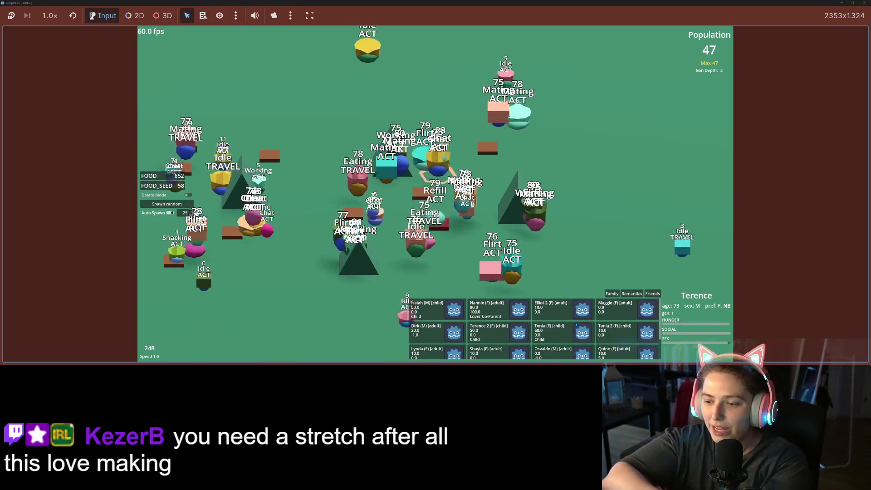
scroll(561, 329, down, 1)
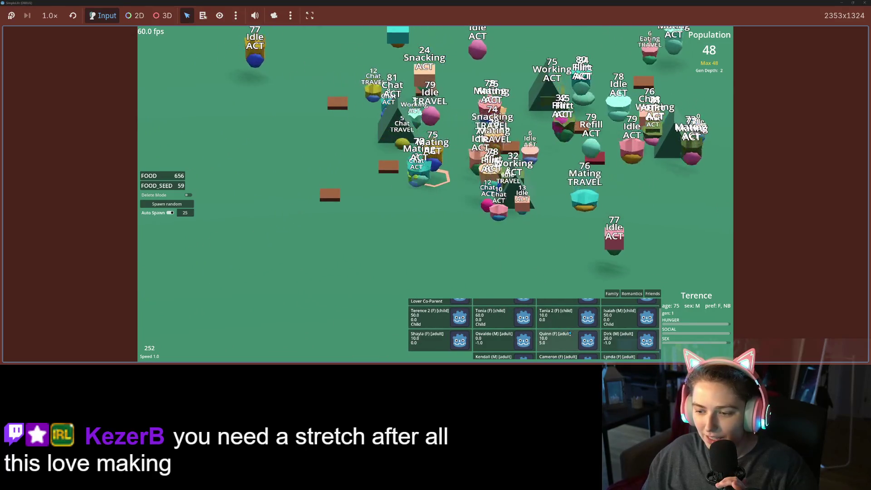
scroll(570, 334, up, 1)
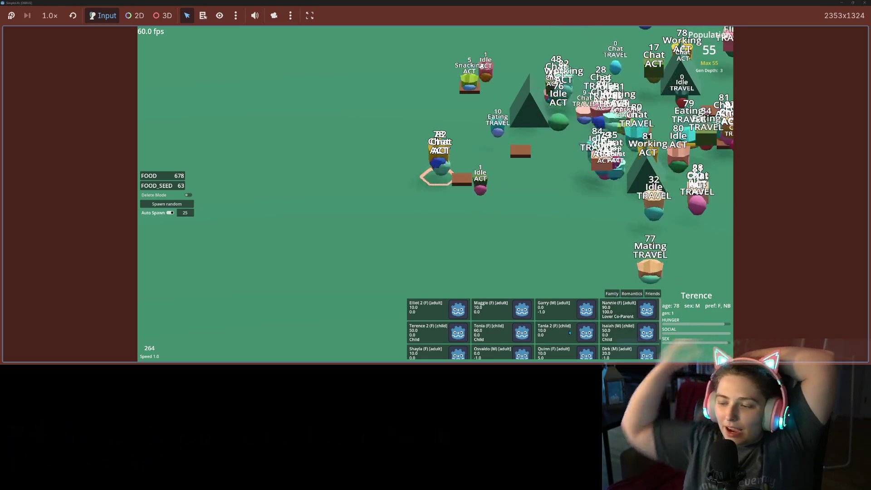
click(612, 294)
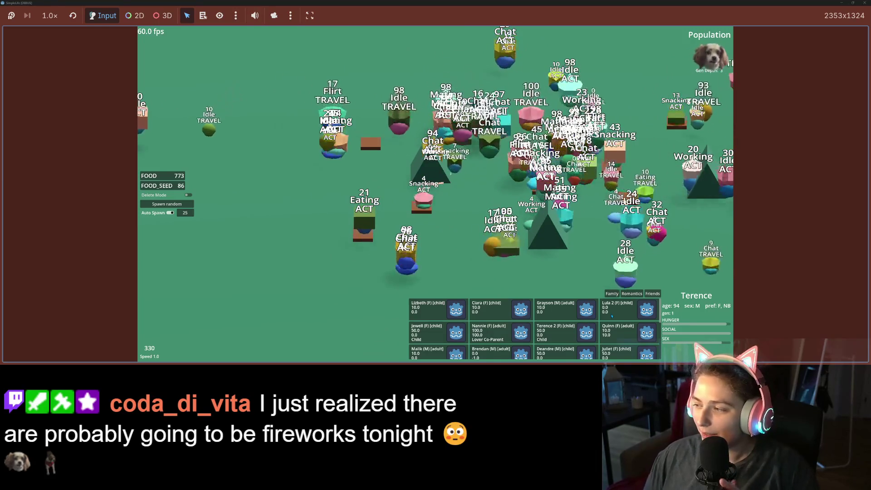
Pan the camera across the colony while Terence's family list grows
key(d)
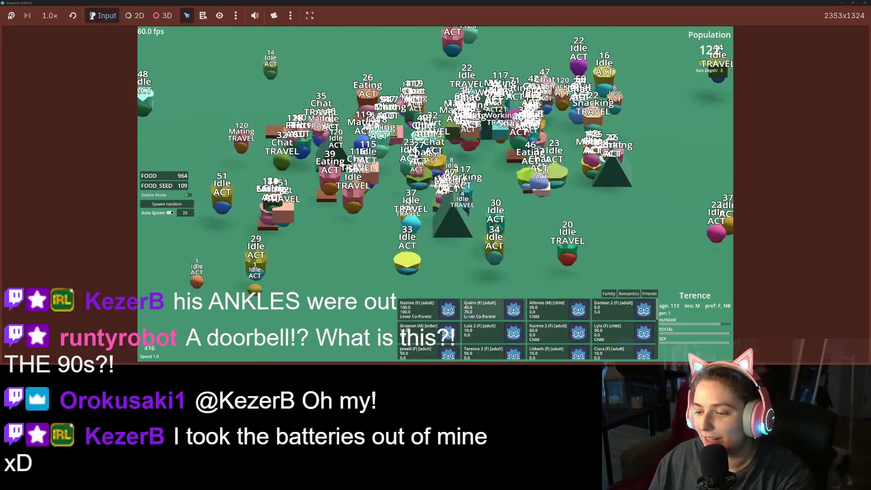
scroll(471, 319, down, 2)
scroll(471, 319, down, 3)
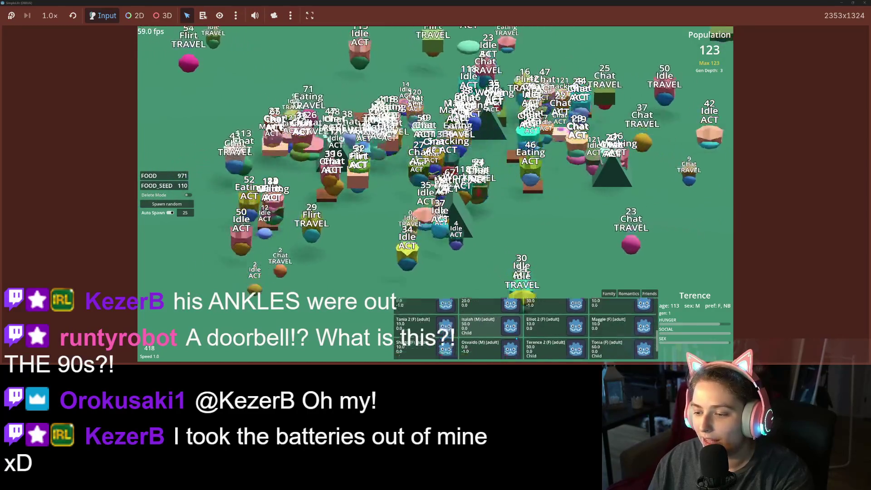
click(649, 294)
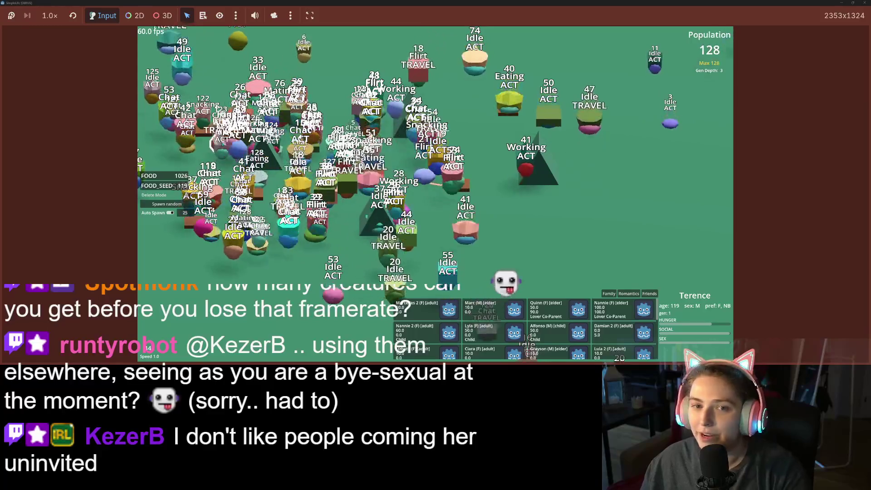
click(267, 235)
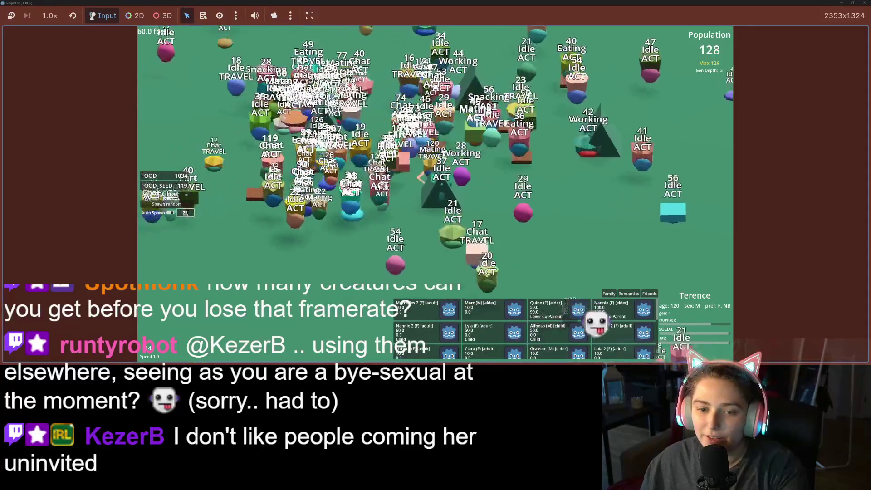
Enter 400 as the Auto Spawn amount and zoom the camera out over the crowd
text(400)
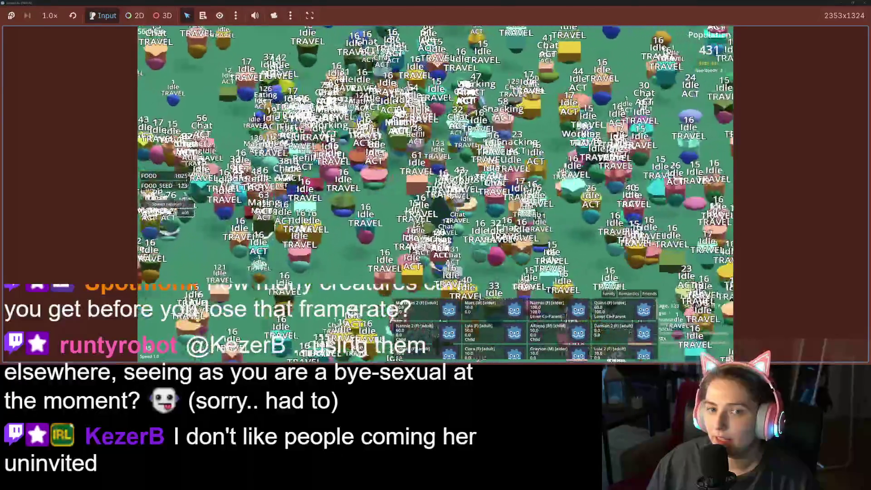
scroll(269, 223, down, 3)
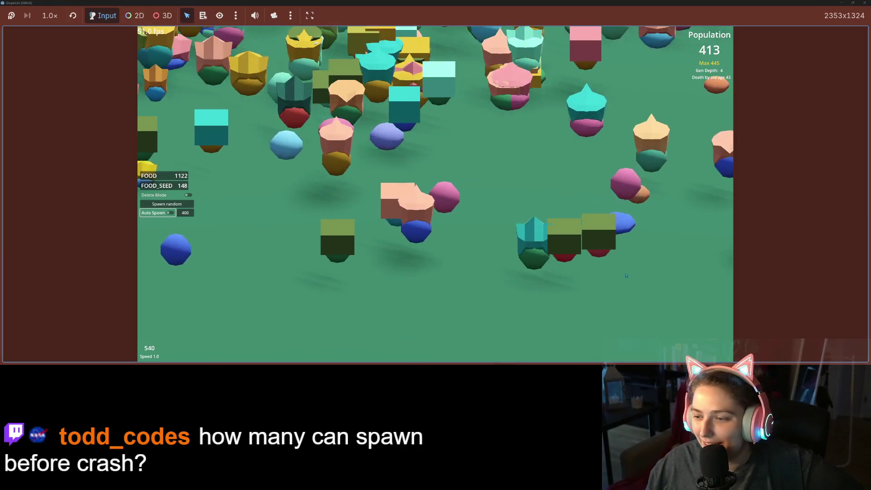
Select the creature Teri 2 to show its relationship cards, then zoom the view out
click(535, 241)
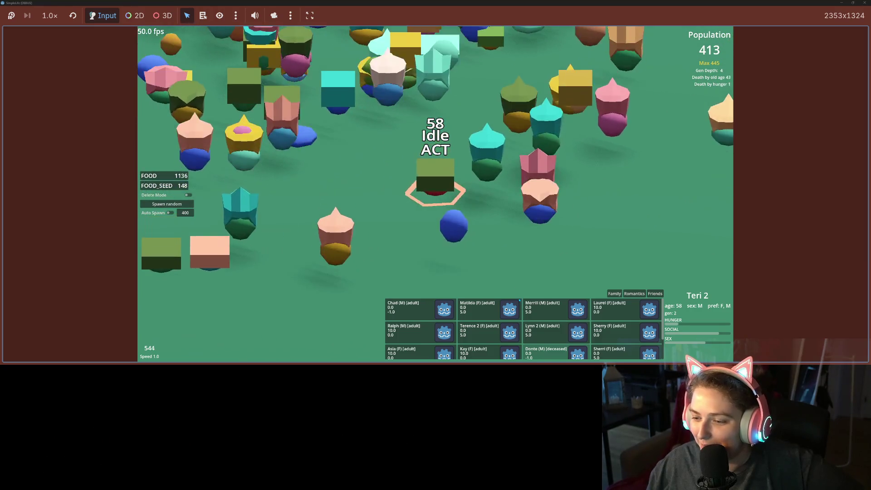
scroll(546, 327, down, 2)
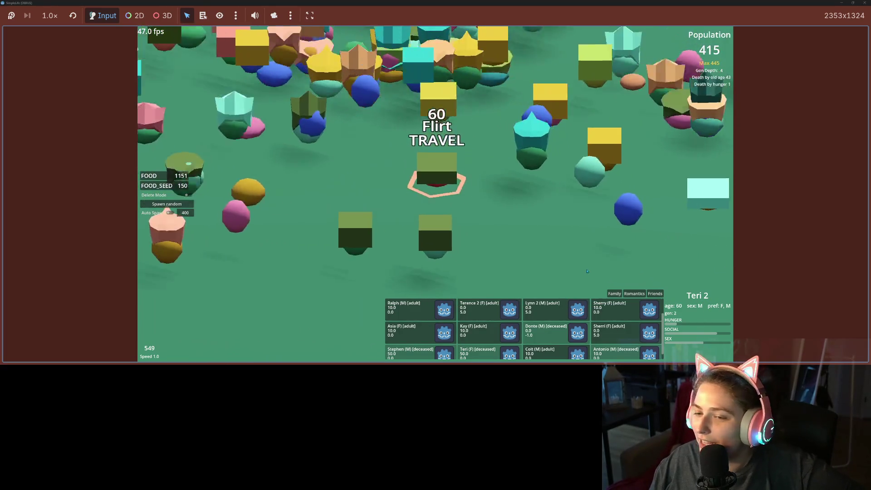
scroll(538, 260, down, 3)
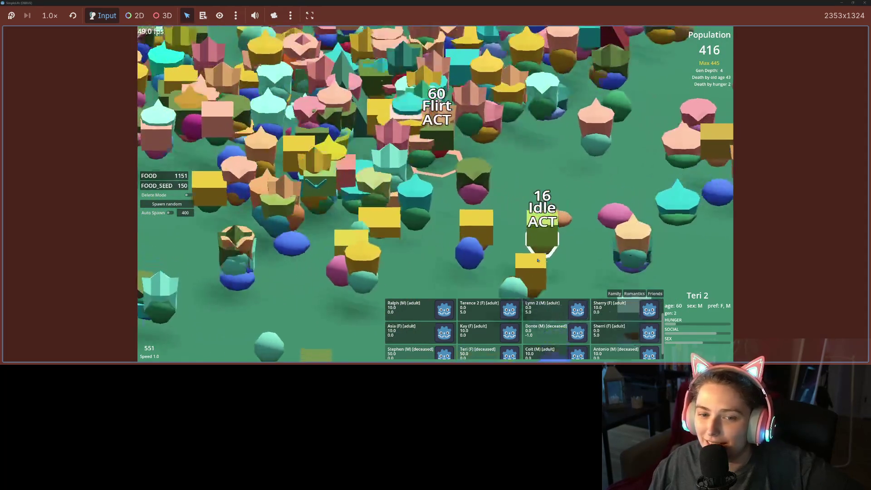
scroll(538, 260, down, 3)
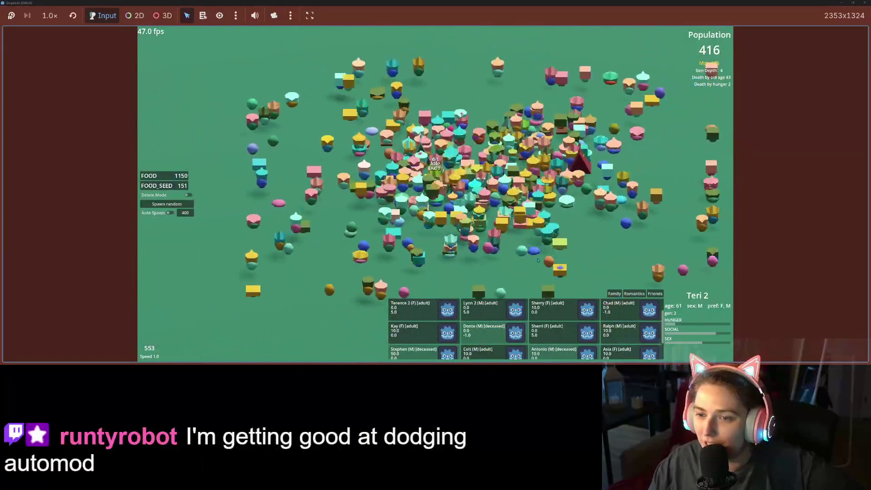
Scroll through Teri 2's family entries, then show age and state labels above every creature
scroll(538, 261, up, 4)
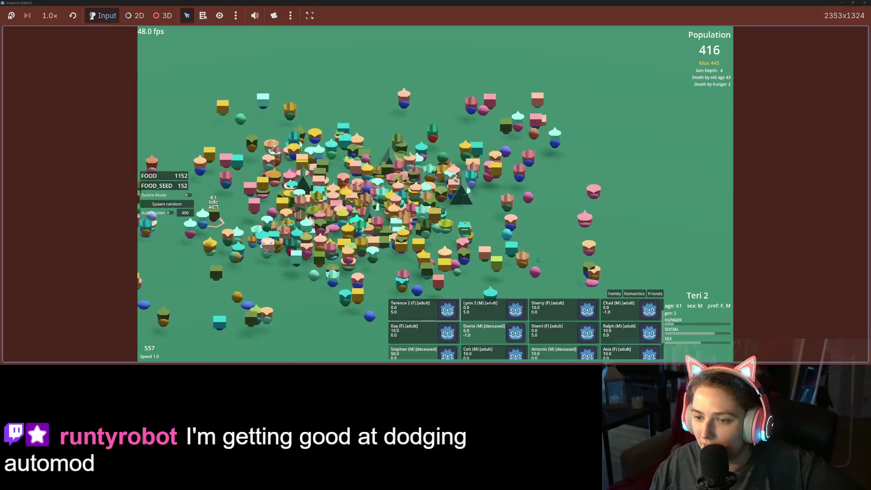
scroll(538, 260, up, 2)
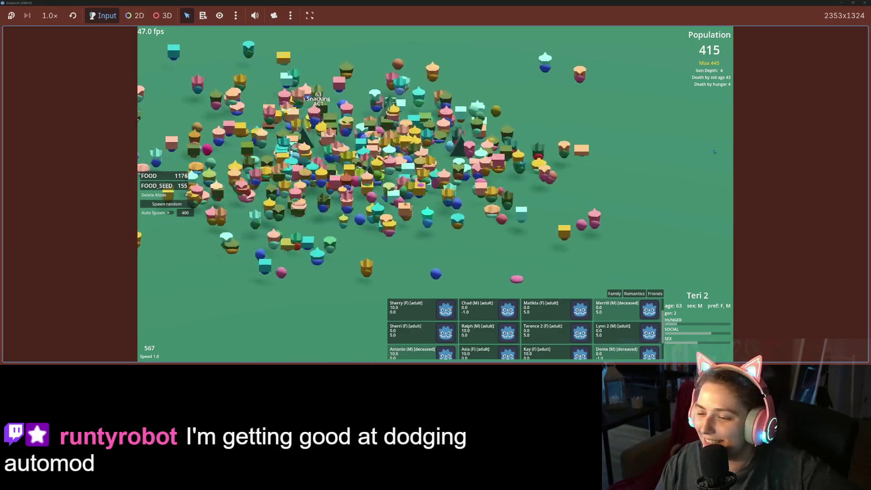
scroll(614, 326, down, 2)
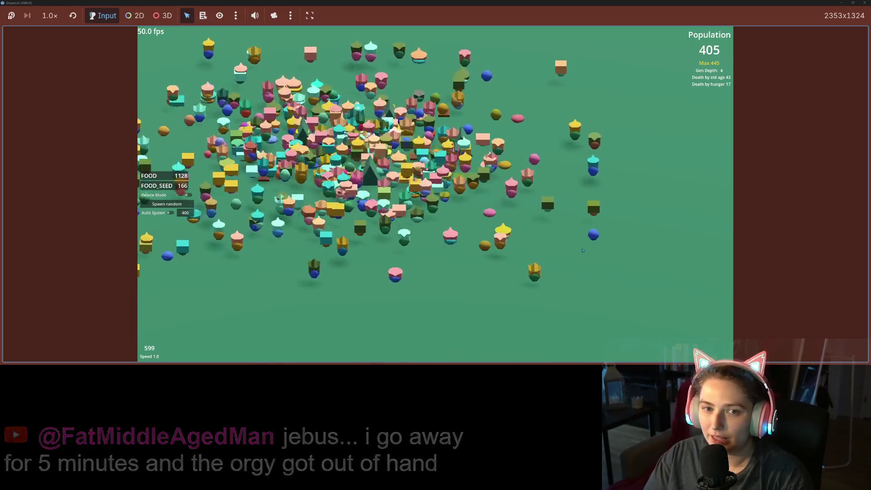
key(l)
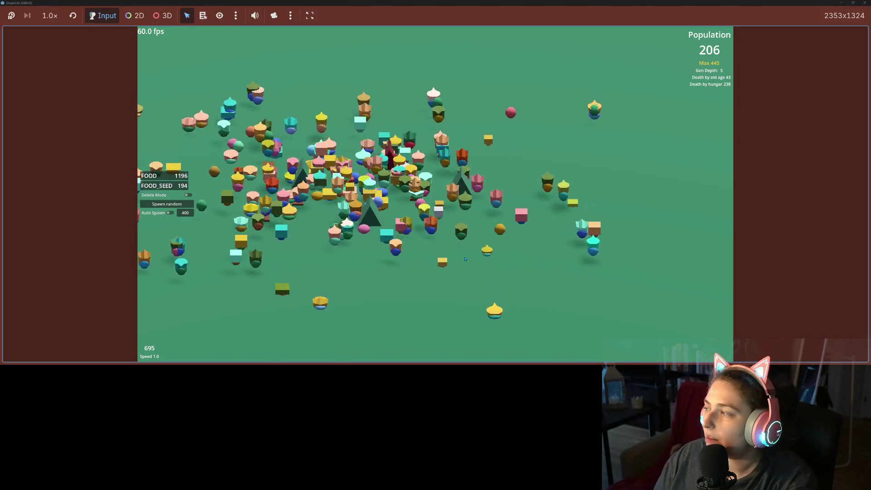
Pan across the creature crowd and open Terence 2's relationship details
click(468, 255)
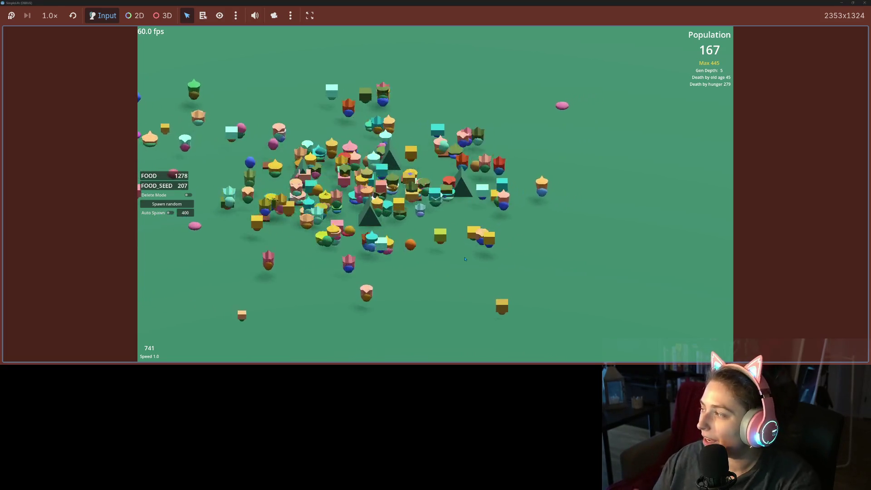
drag(463, 260, 541, 261)
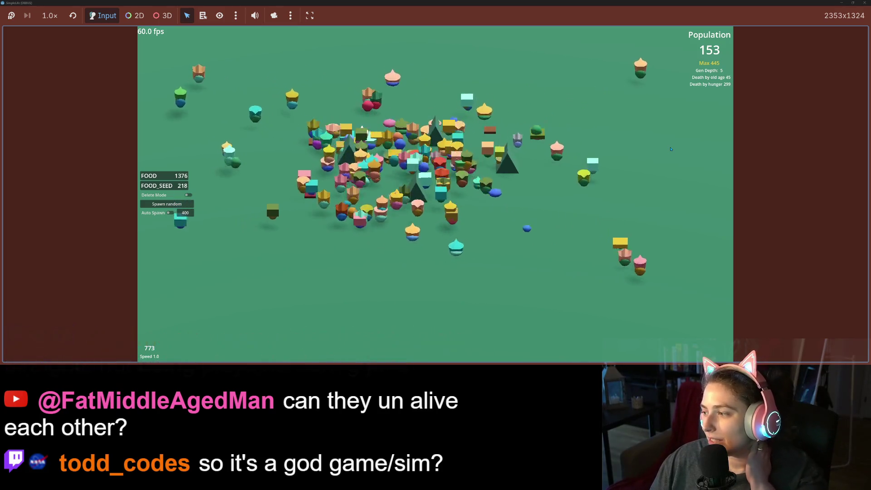
drag(671, 149, 635, 163)
click(634, 163)
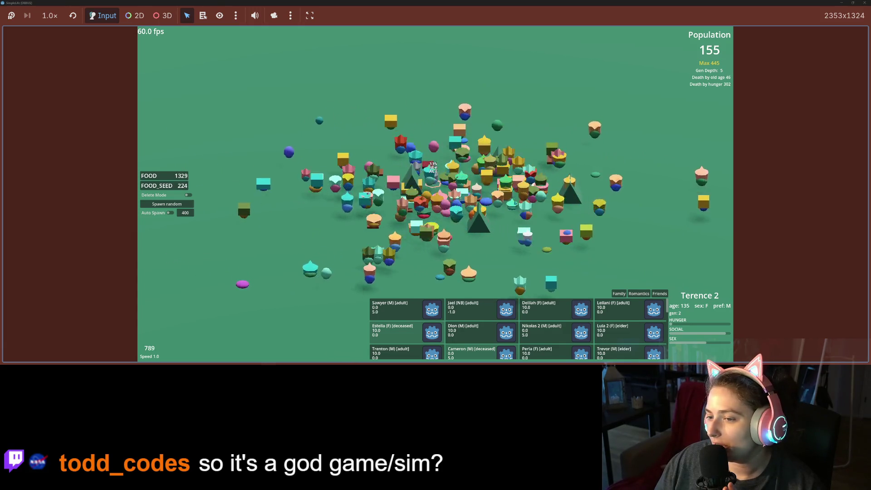
Inspect Logan 2, Cassidy, Anastasia 2, Leroy and Chester's relationships, then stop the game
click(512, 203)
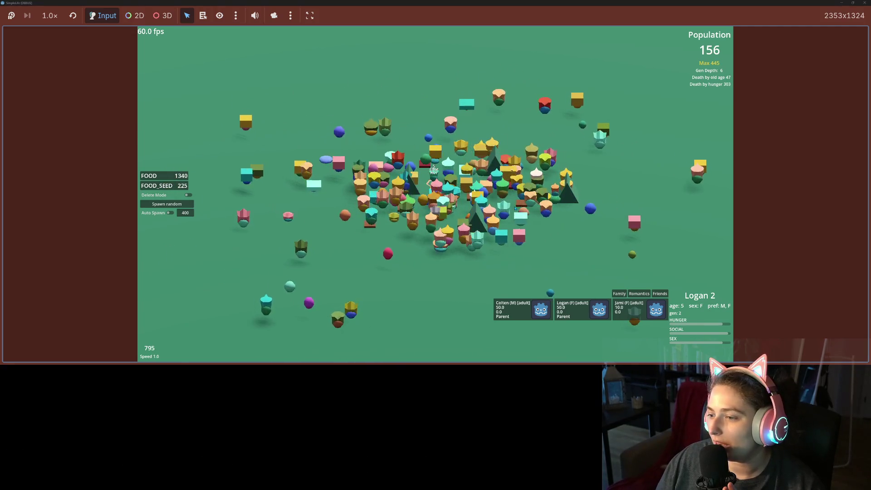
click(632, 257)
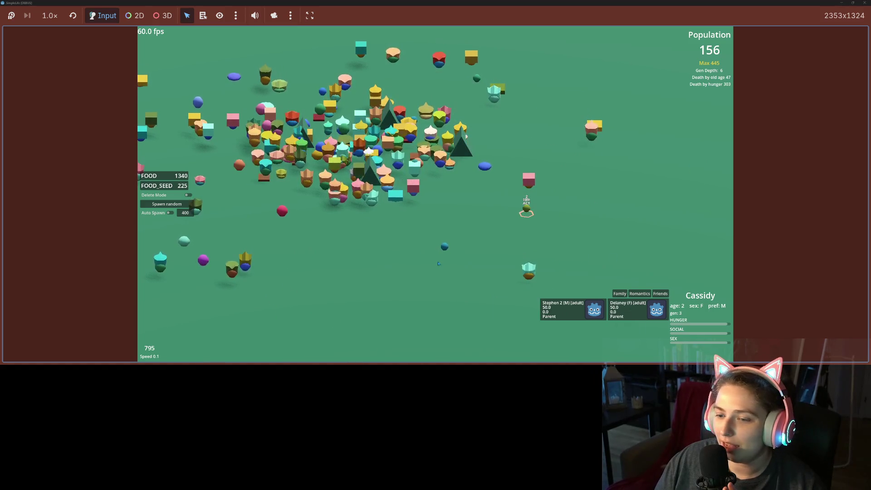
click(444, 247)
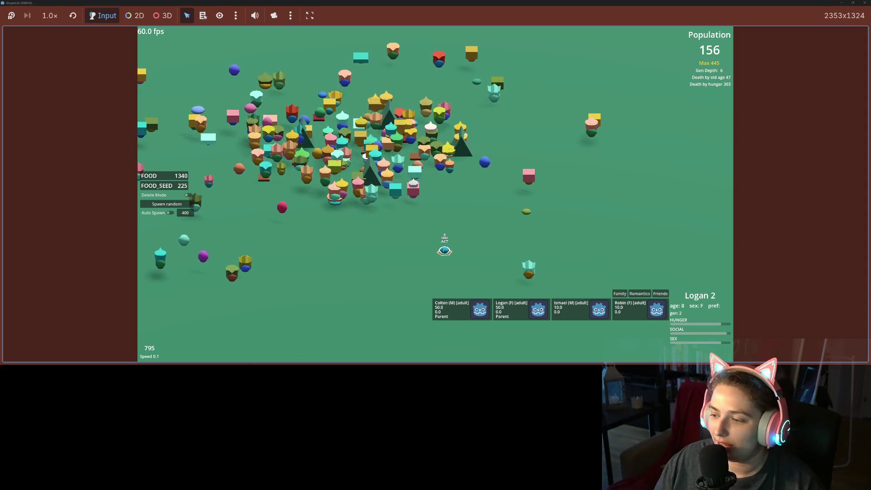
key(a)
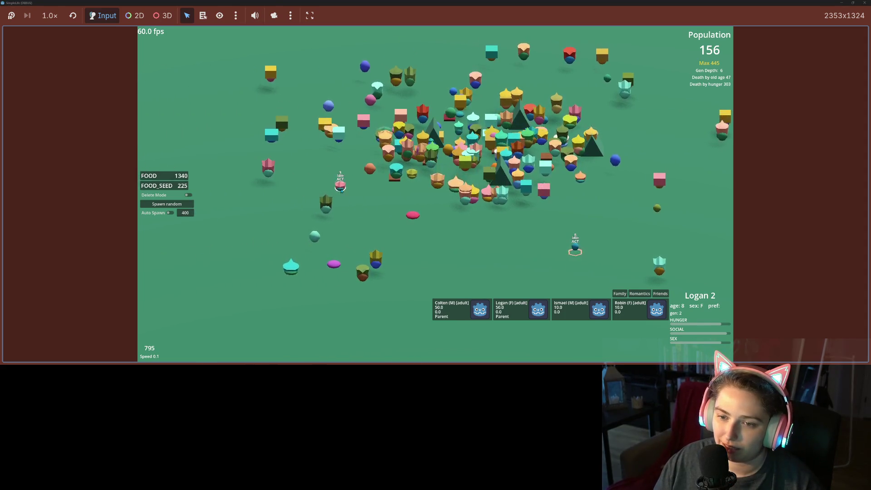
click(341, 184)
click(350, 149)
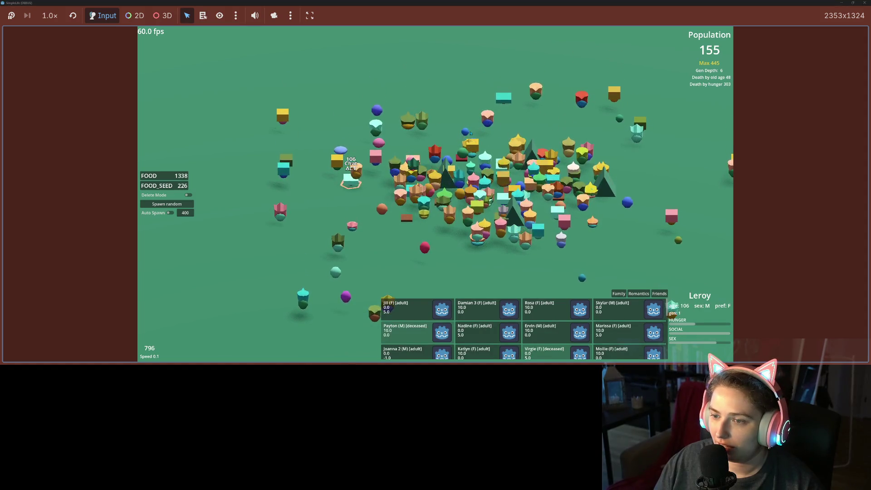
click(466, 134)
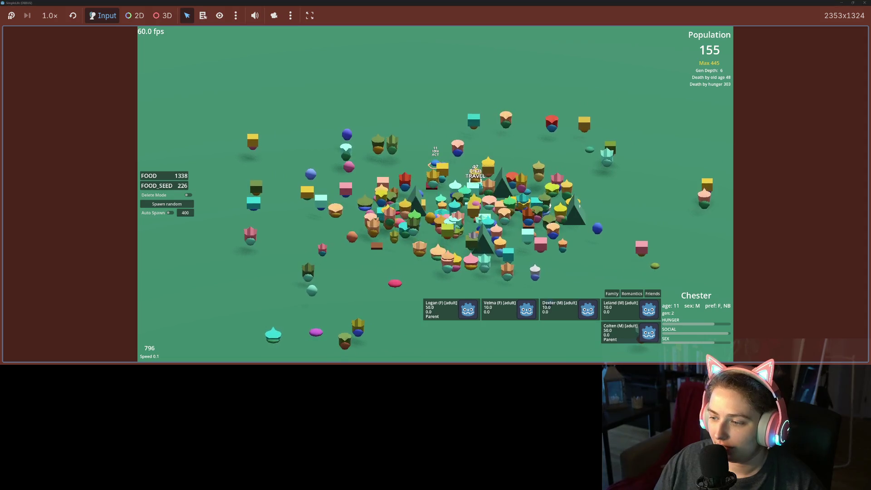
click(854, 3)
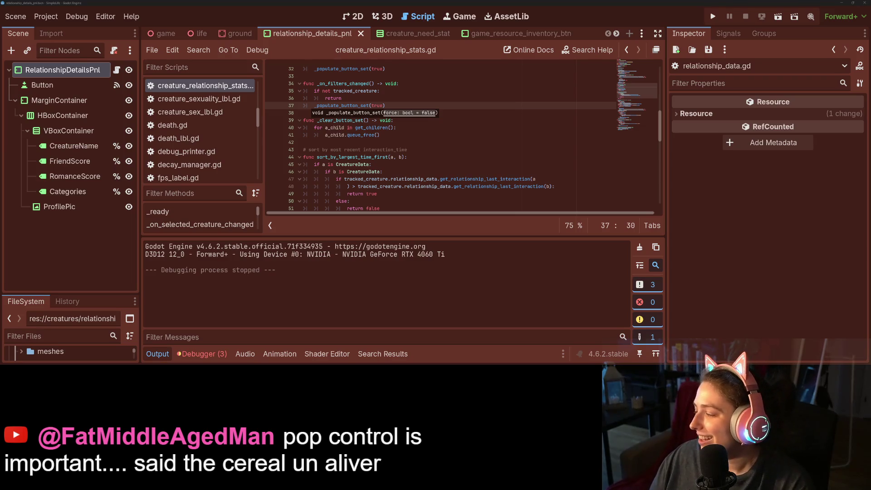
Review the pending autoloads\time.gd changes in GitHub Desktop, then return to the Godot editor
key(alt+Tab)
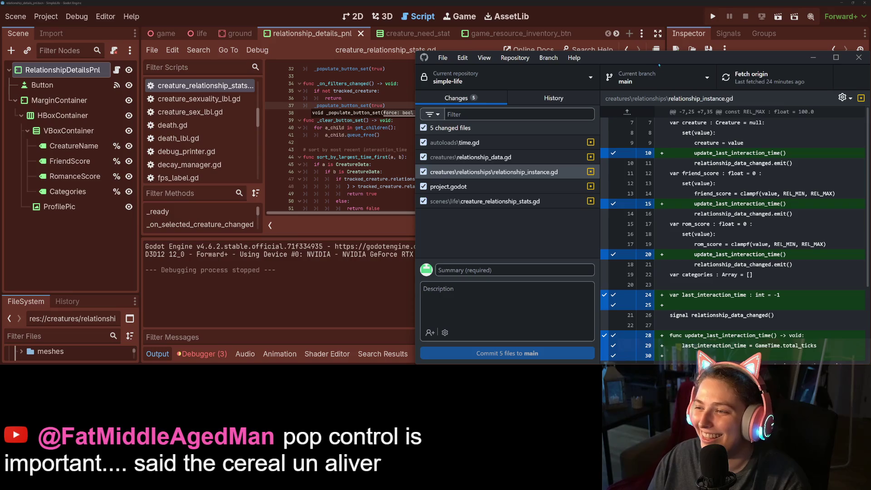
mouse_move(670, 64)
mouse_down()
mouse_move(521, 37)
mouse_move(551, 38)
mouse_up()
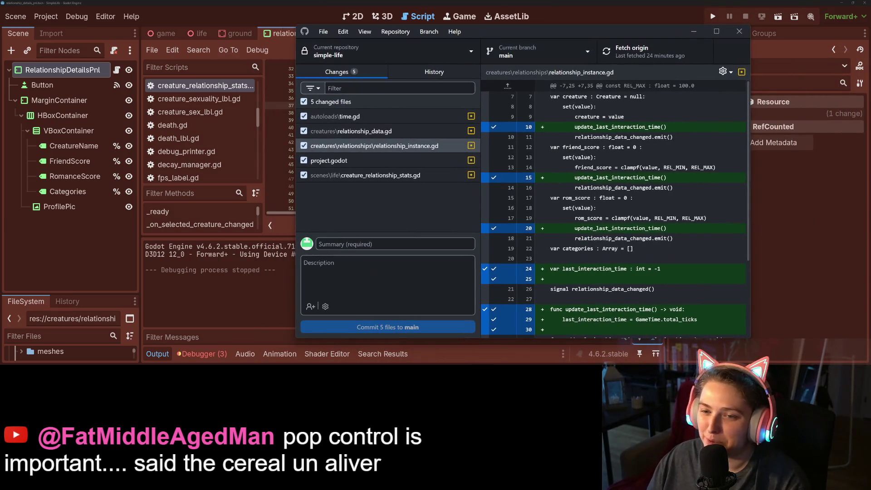
click(387, 117)
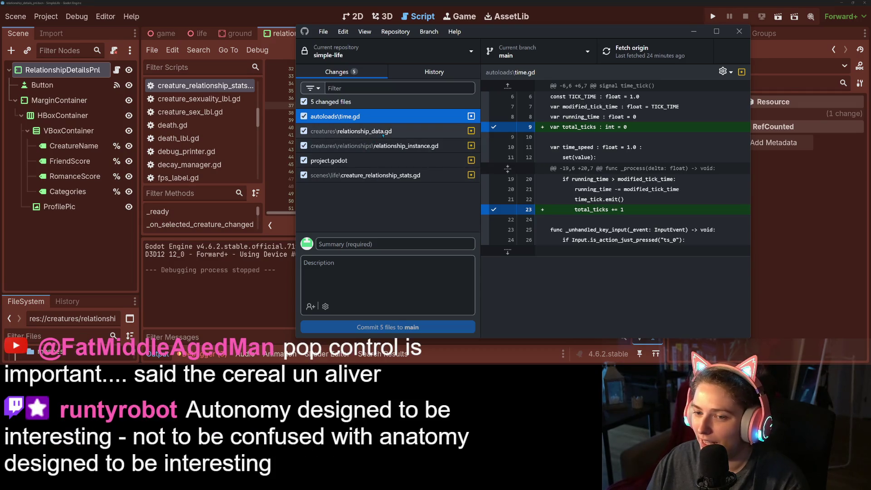
click(286, 22)
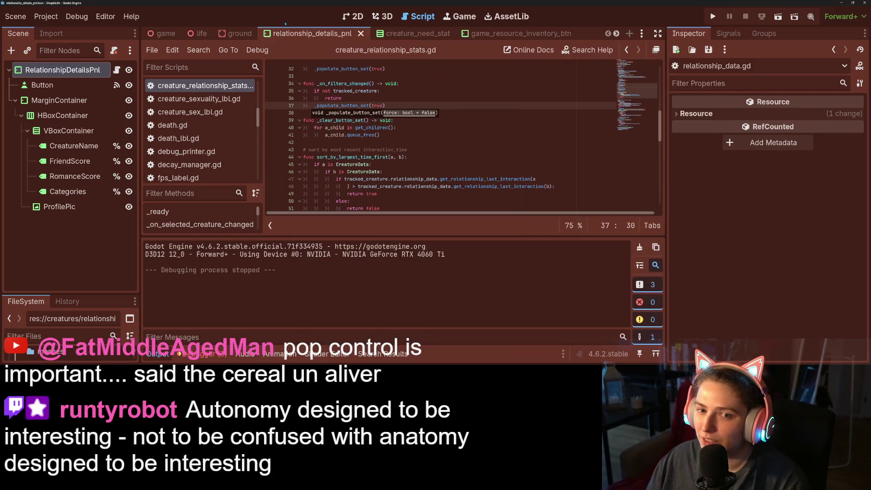
click(160, 354)
click(202, 354)
click(294, 263)
drag(391, 105, 310, 99)
click(310, 99)
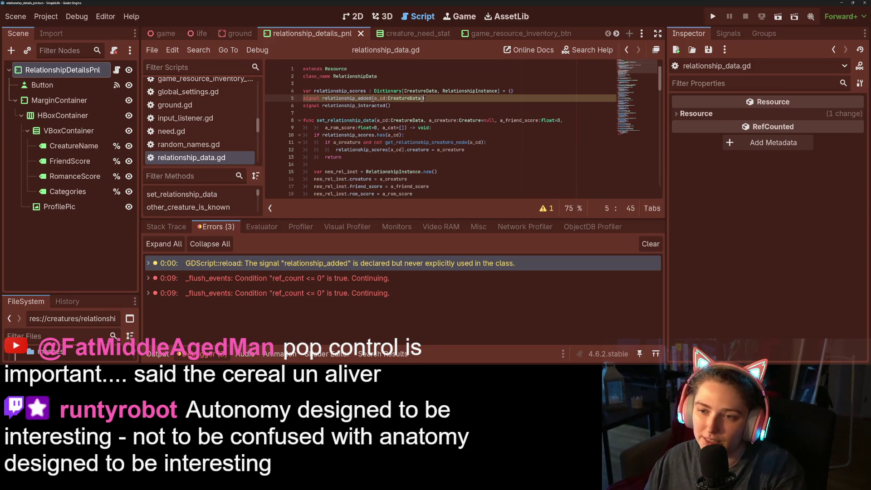
key(BackSpace)
key(BackSpace)
key(ctrl+s)
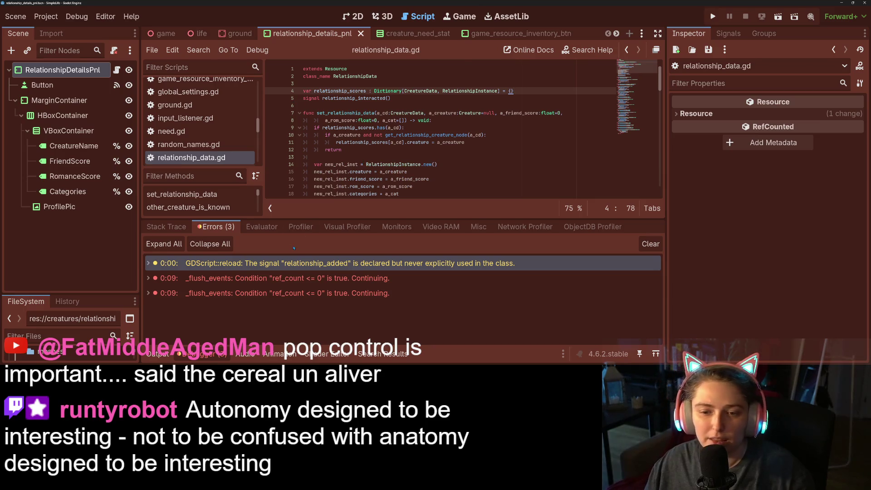
scroll(195, 137, down, 5)
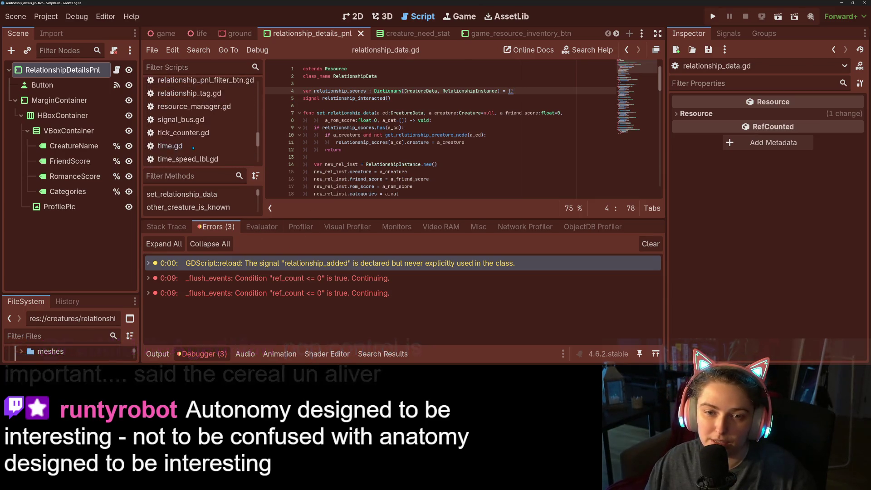
scroll(194, 148, up, 4)
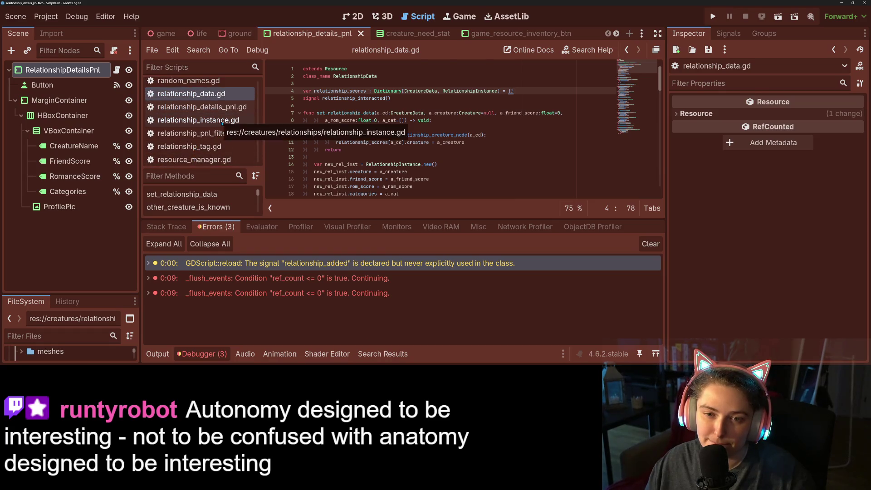
scroll(222, 122, up, 10)
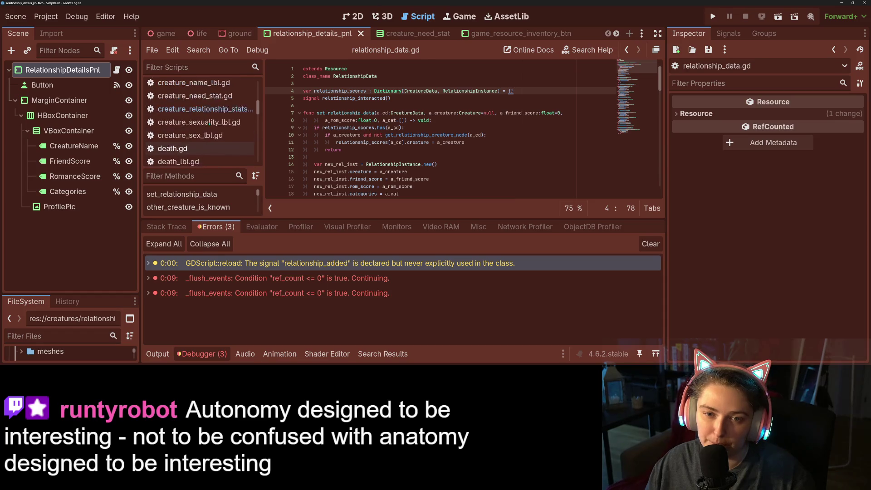
click(211, 130)
click(221, 354)
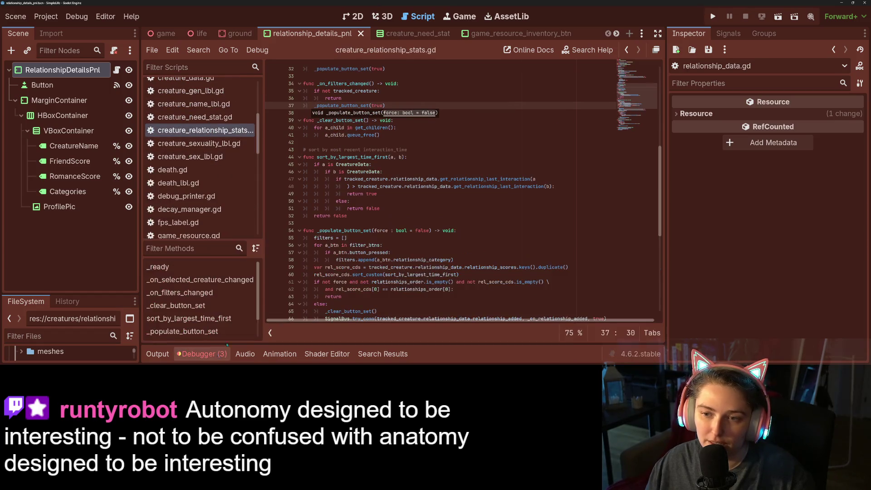
click(448, 193)
scroll(450, 217, down, 5)
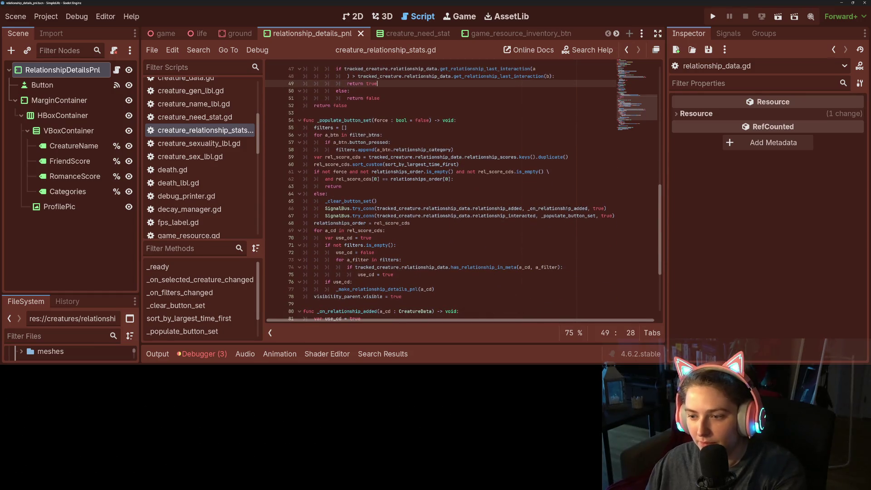
mouse_move(615, 209)
mouse_down()
mouse_move(318, 216)
mouse_move(259, 208)
mouse_up()
key(BackSpace)
key(BackSpace)
scroll(380, 233, down, 4)
scroll(497, 192, up, 11)
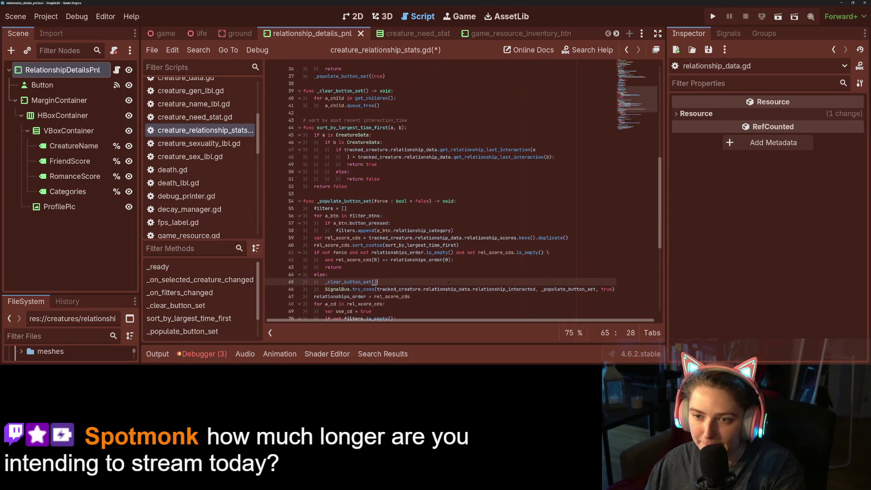
scroll(497, 192, up, 8)
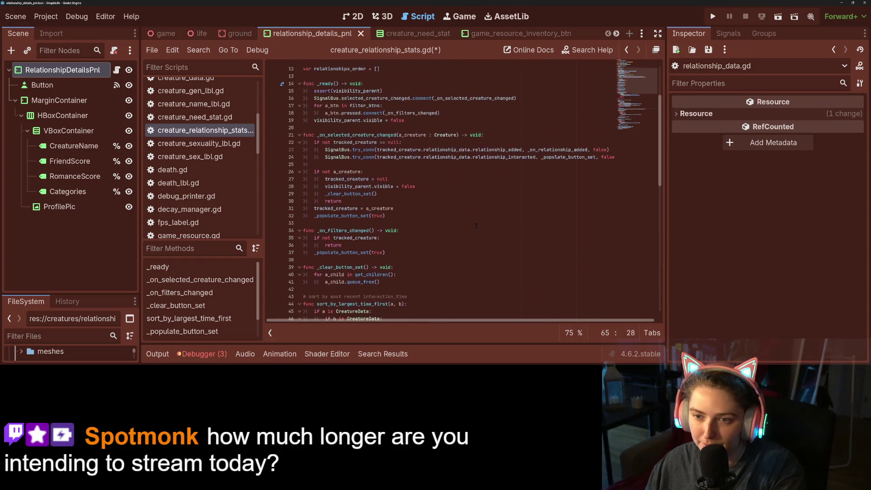
scroll(548, 216, up, 1)
click(552, 231)
drag(614, 230, 282, 227)
key(BackSpace)
key(BackSpace)
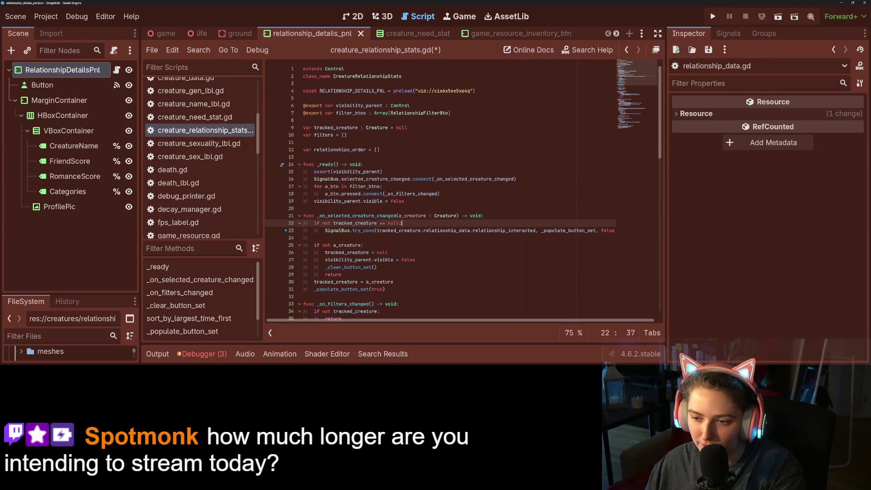
key(ctrl+s)
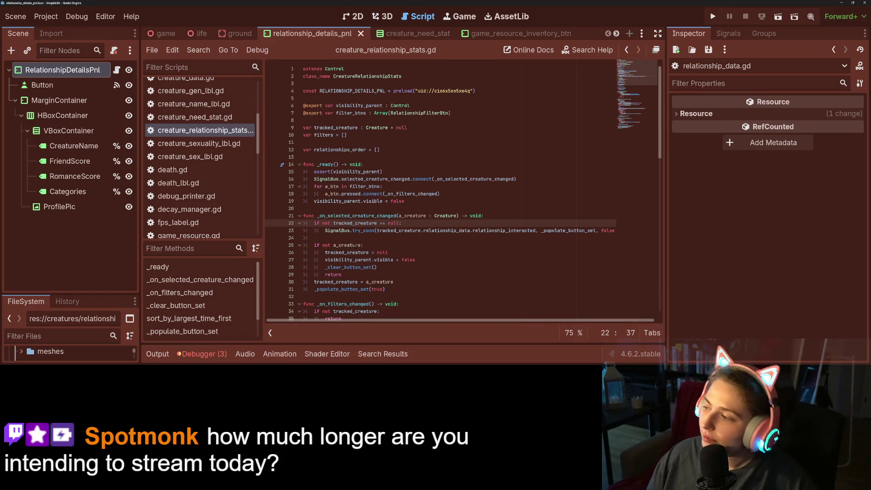
click(453, 207)
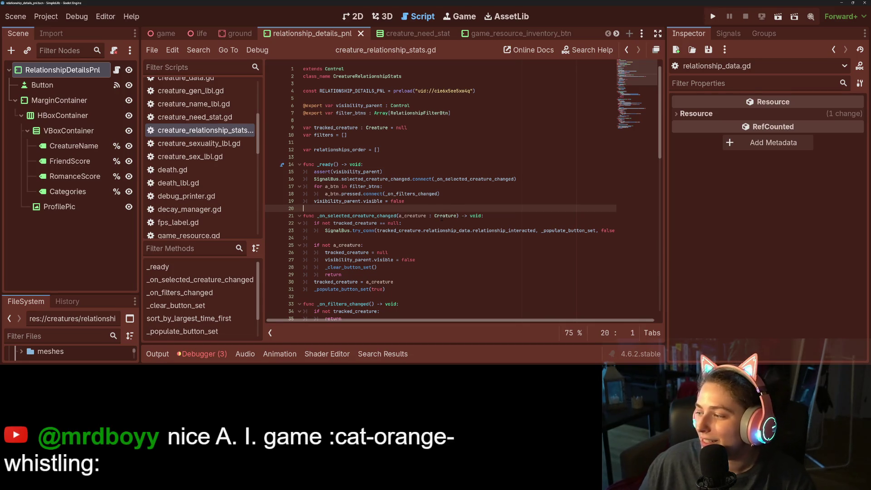
click(399, 186)
click(455, 201)
click(452, 206)
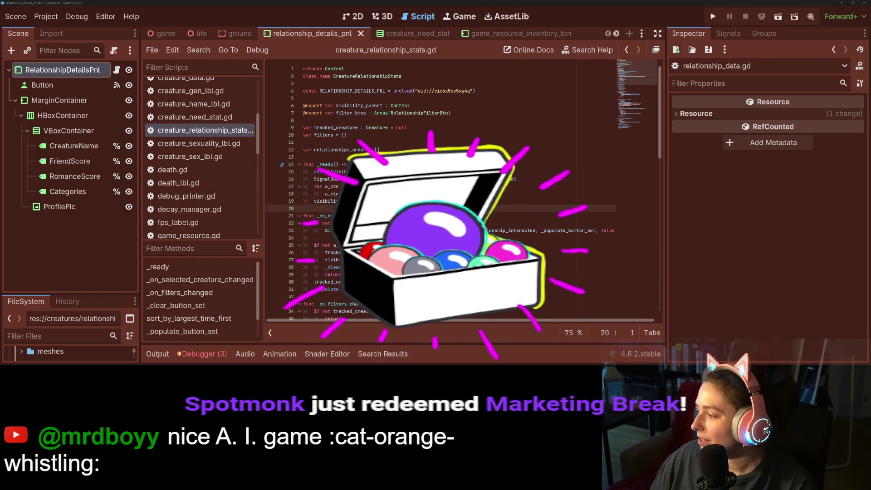
Switch to the browser and load Bluesky's Discover feed in a new tab
key(alt+Tab)
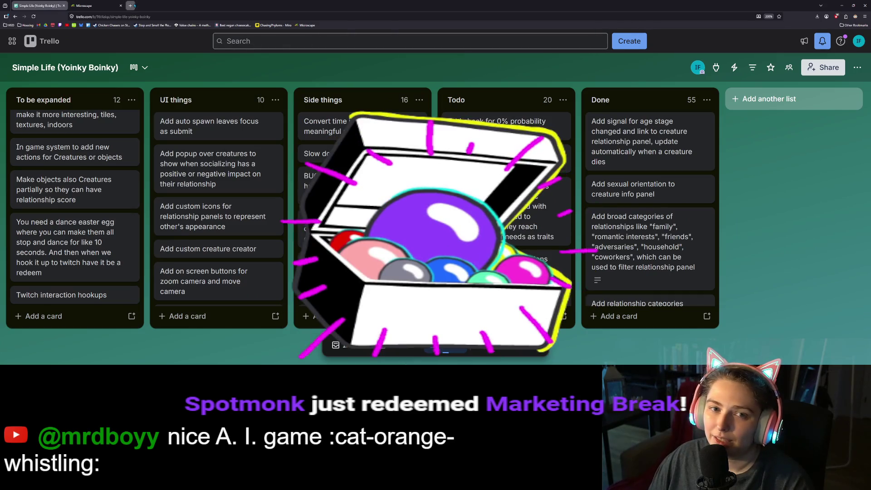
click(130, 5)
click(81, 26)
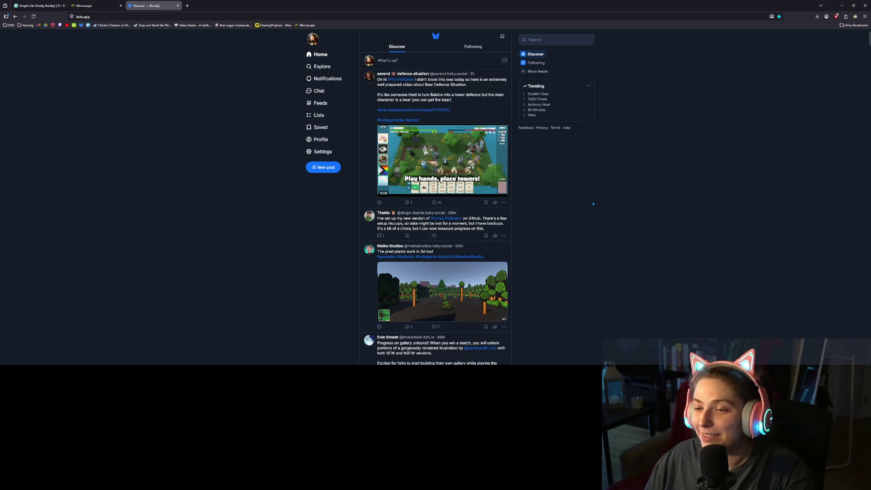
Show the #PitchYaGame posts page and set the browser zoom to 170%
click(411, 81)
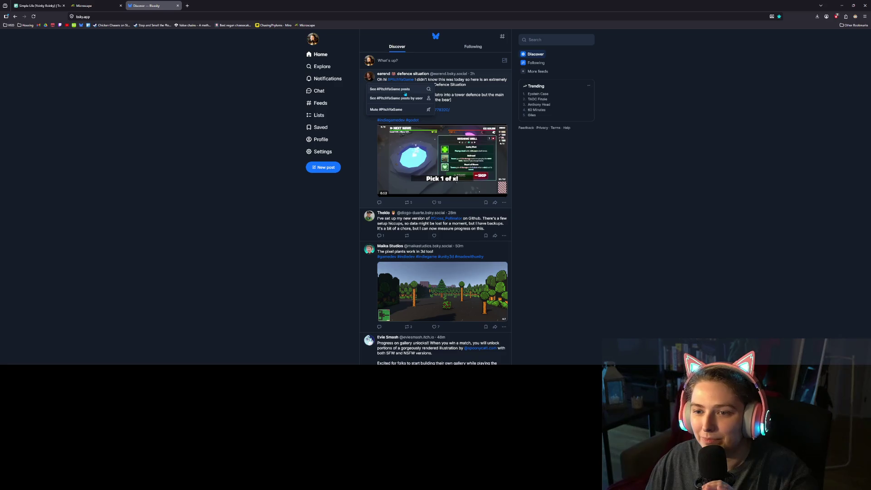
click(407, 90)
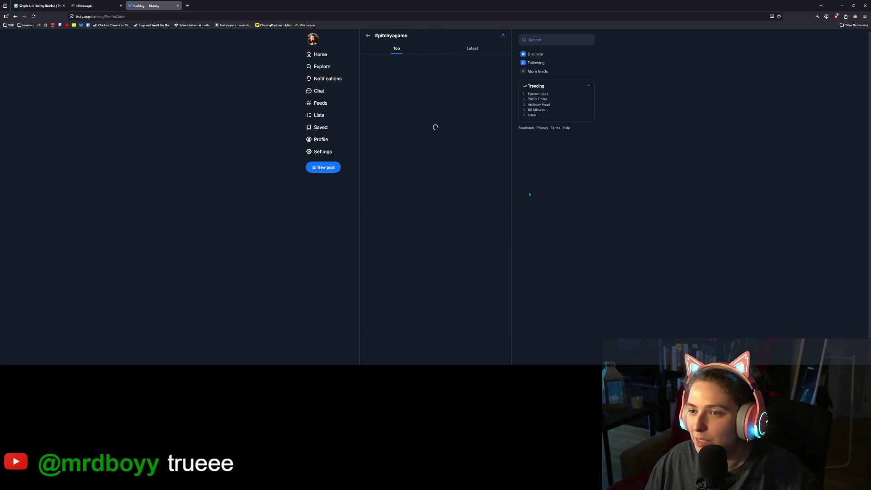
key(ctrl+plus)
key(ctrl+plus)
key(ctrl+plus)
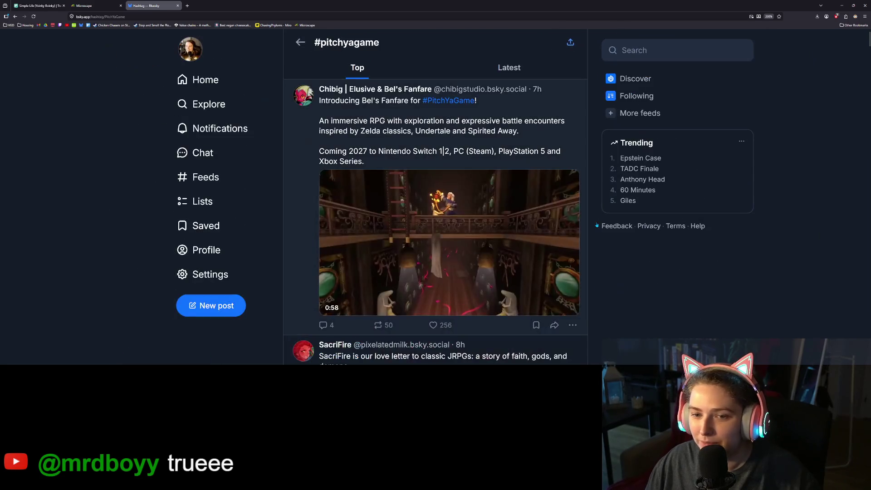
key(ctrl+minus)
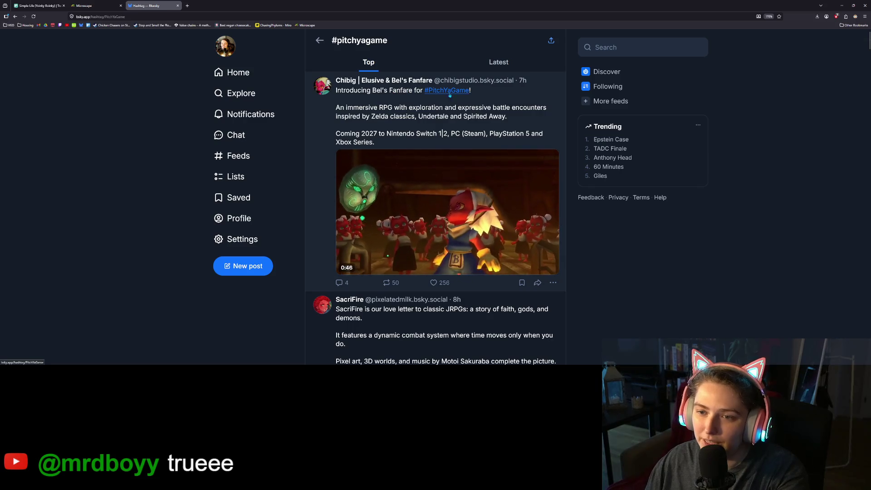
Scroll down the #PitchYaGame feed past the Theropods and A Permanent Echo posts
scroll(546, 181, down, 4)
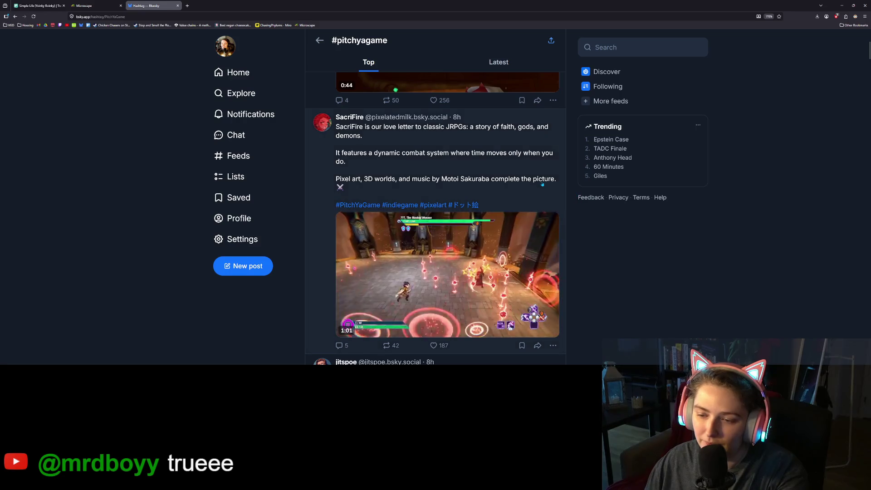
scroll(454, 159, down, 2)
scroll(363, 136, up, 2)
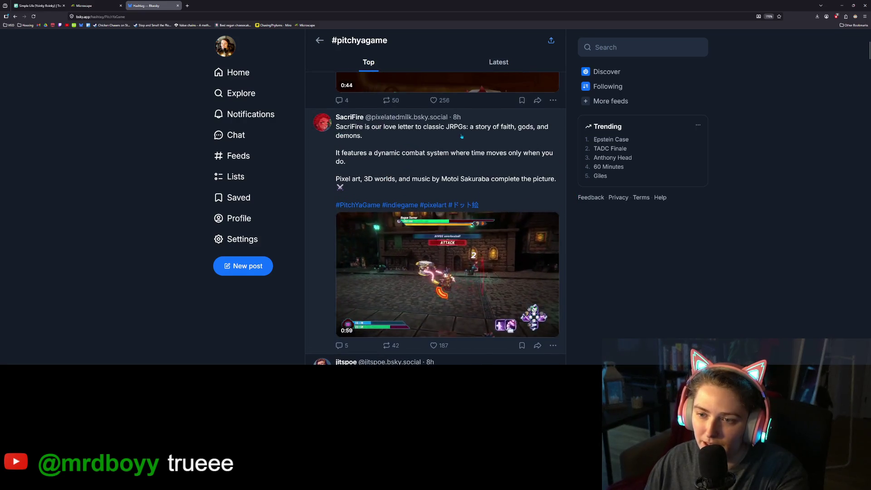
scroll(348, 158, down, 1)
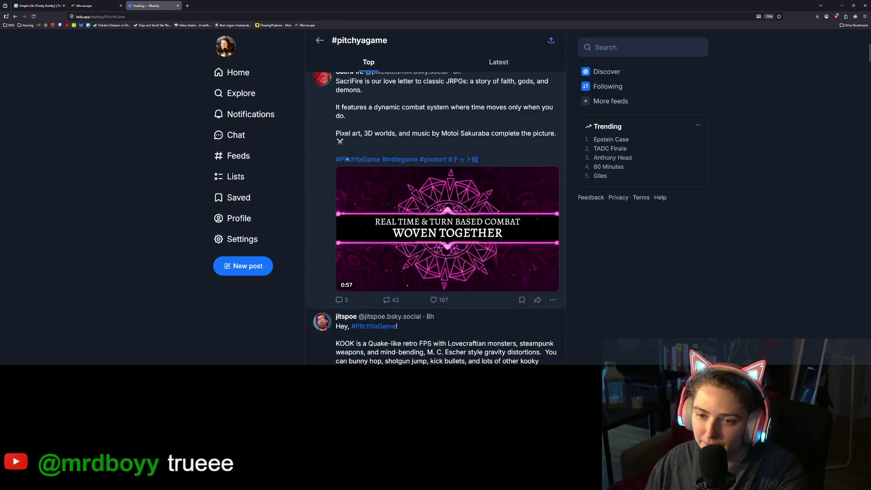
scroll(369, 157, down, 5)
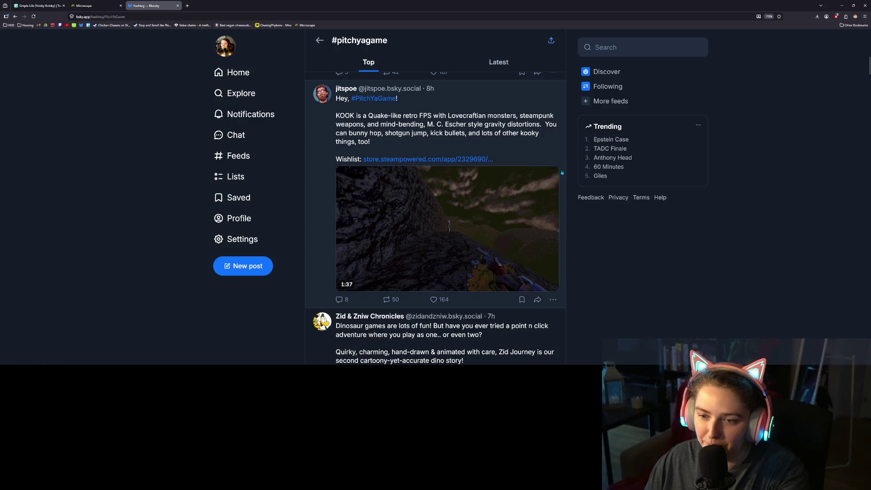
scroll(572, 239, down, 4)
scroll(574, 254, down, 1)
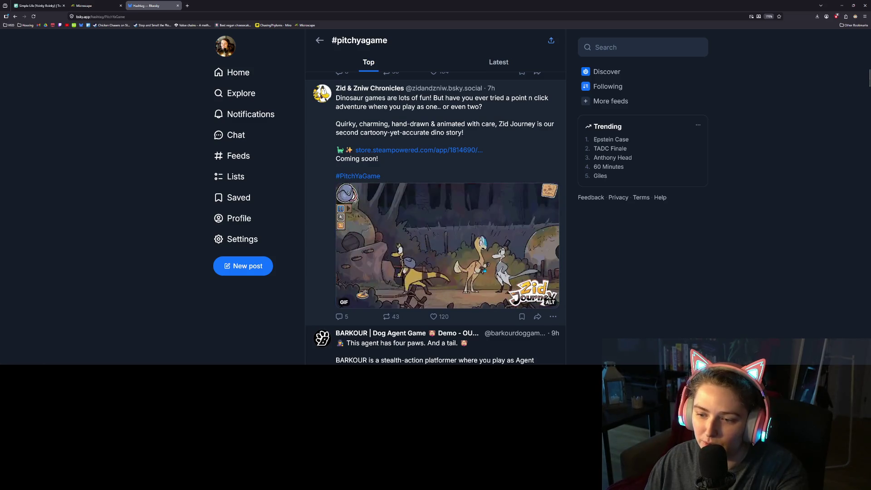
scroll(447, 218, down, 4)
scroll(447, 218, up, 4)
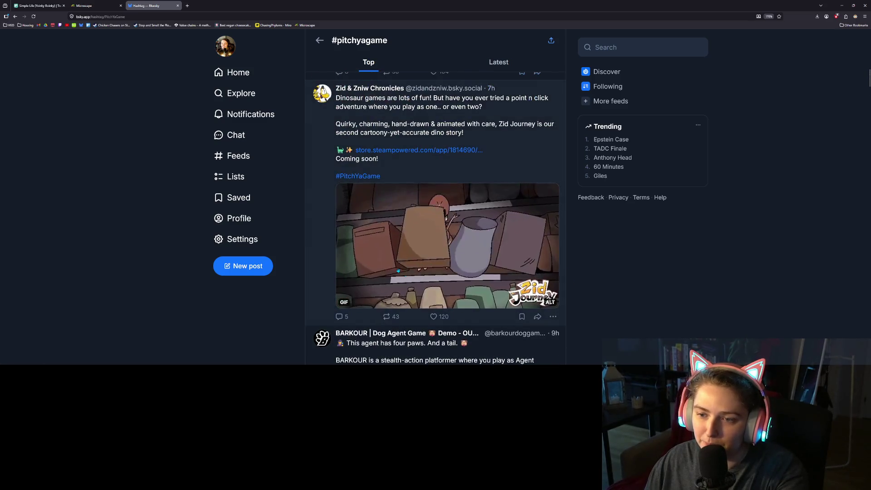
scroll(521, 266, down, 2)
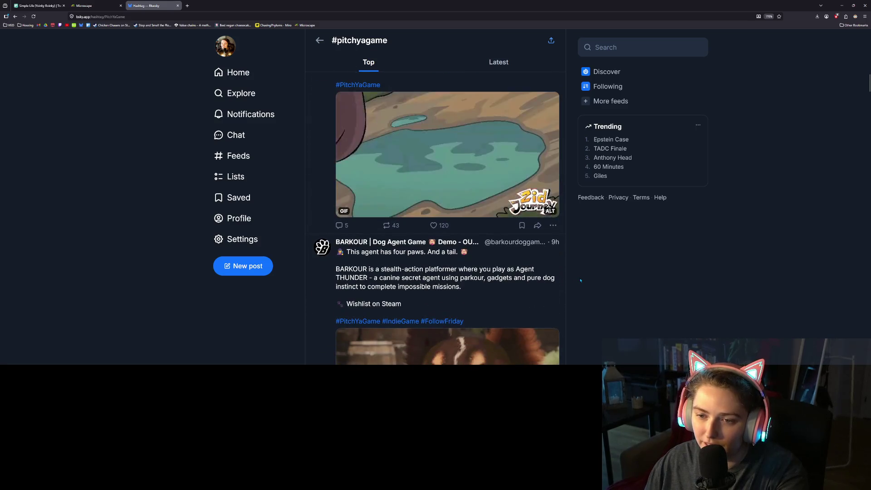
scroll(580, 280, down, 5)
scroll(581, 281, up, 2)
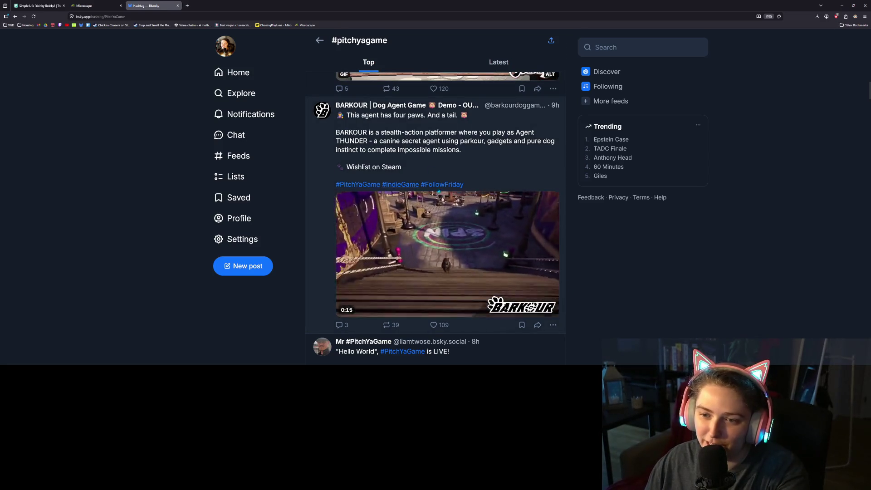
scroll(579, 309, down, 5)
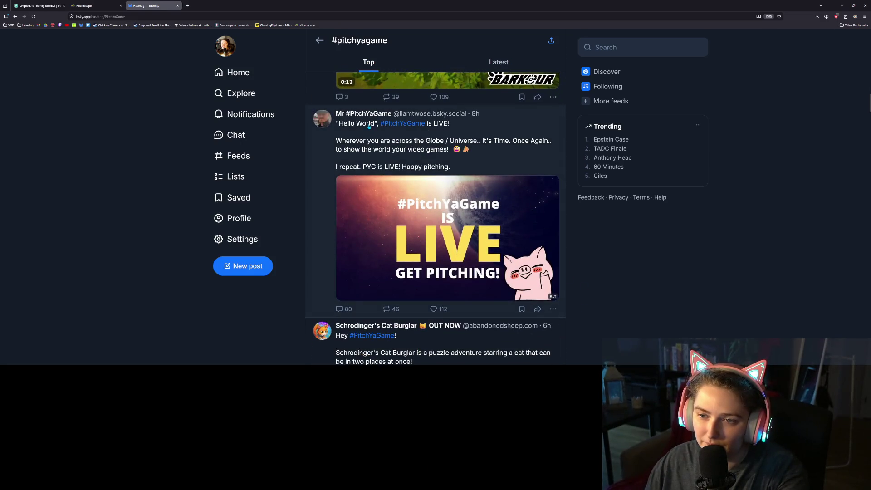
scroll(456, 230, down, 5)
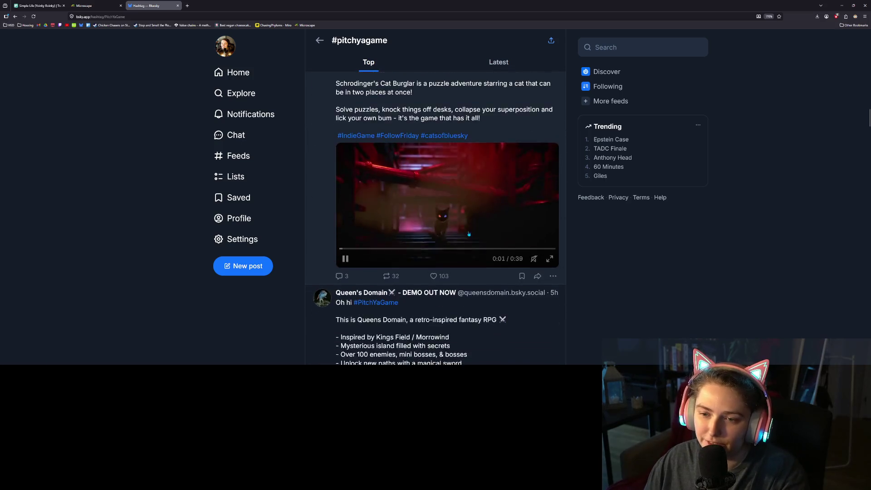
scroll(457, 230, up, 2)
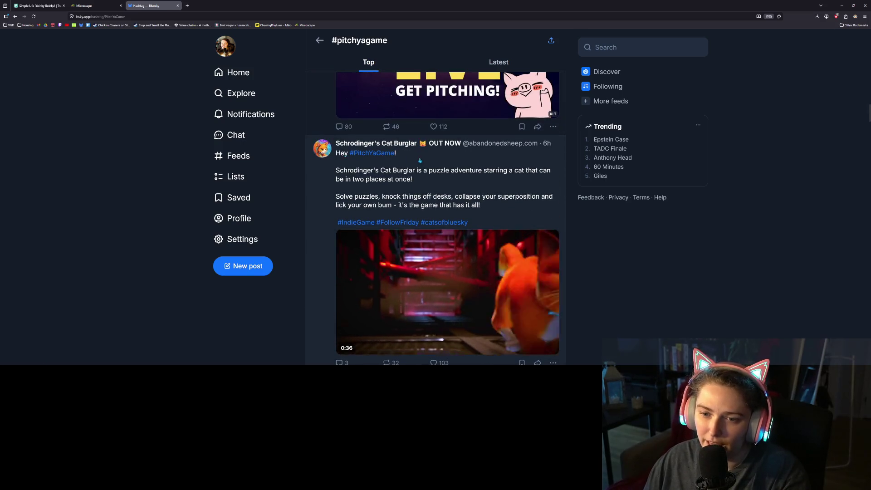
scroll(397, 173, down, 1)
scroll(467, 208, down, 5)
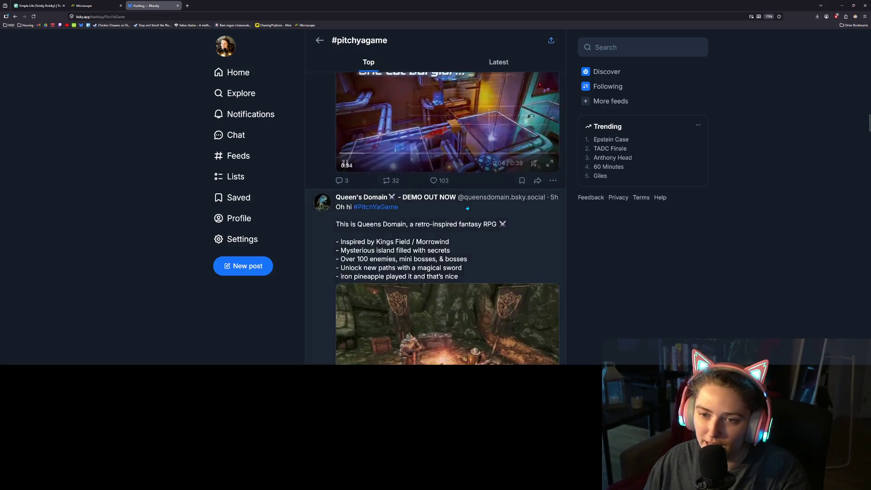
scroll(467, 208, down, 4)
scroll(467, 208, up, 4)
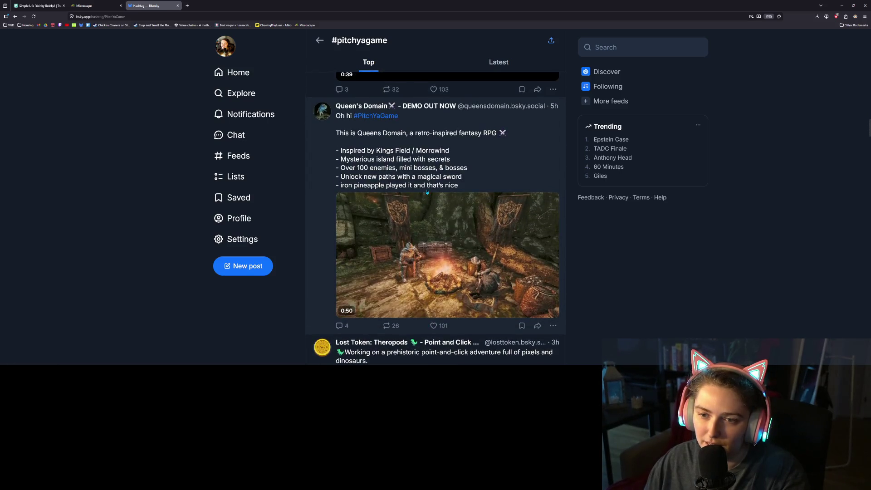
Bring up the He Who Watches post and play its demo video with sound
scroll(407, 137, down, 6)
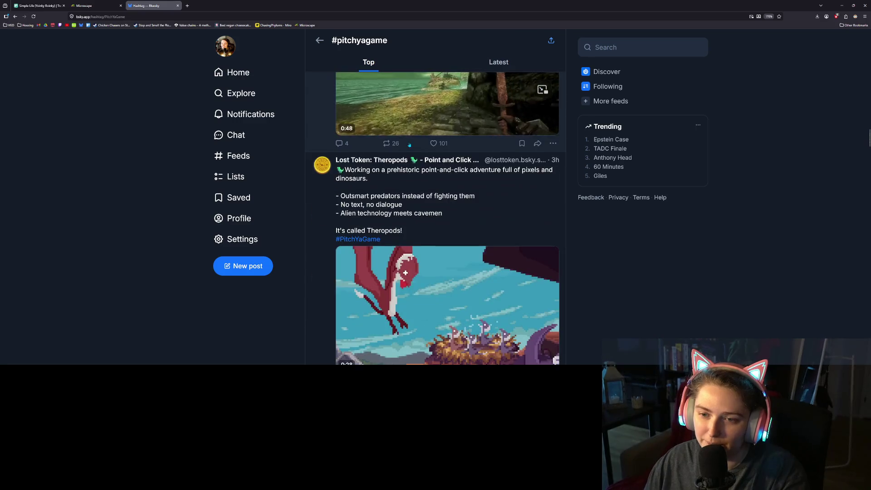
scroll(448, 159, up, 1)
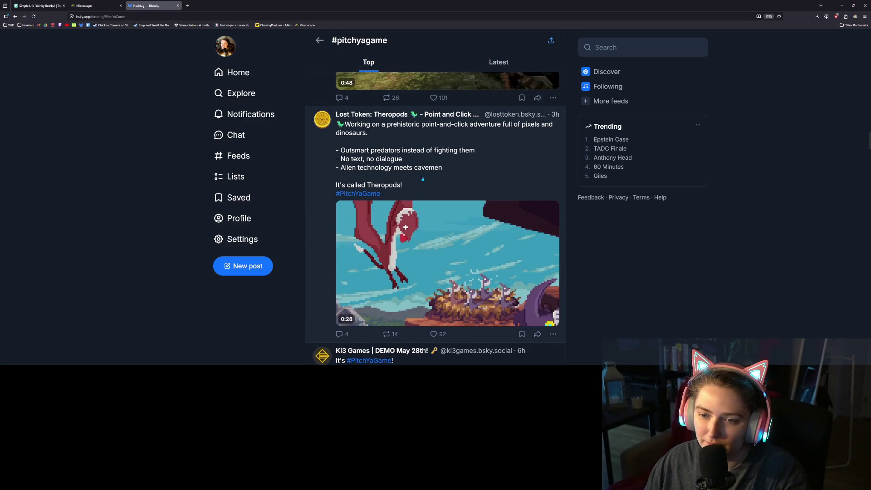
scroll(417, 191, down, 10)
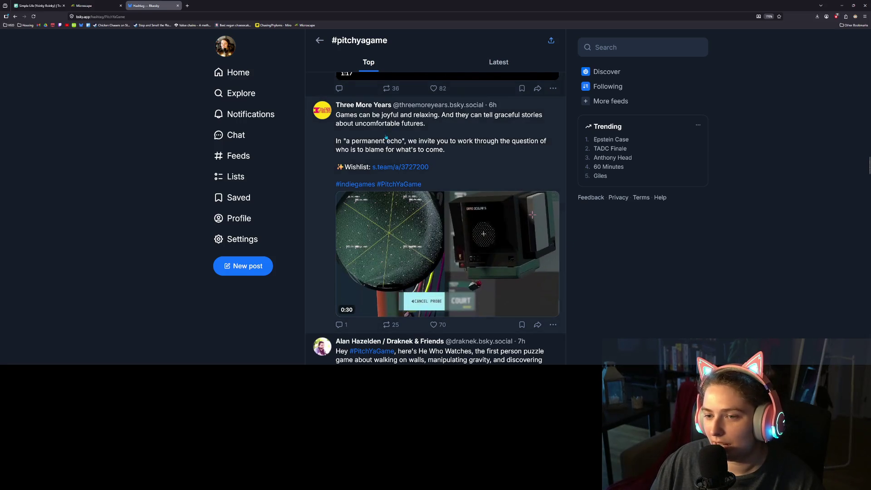
scroll(387, 137, down, 5)
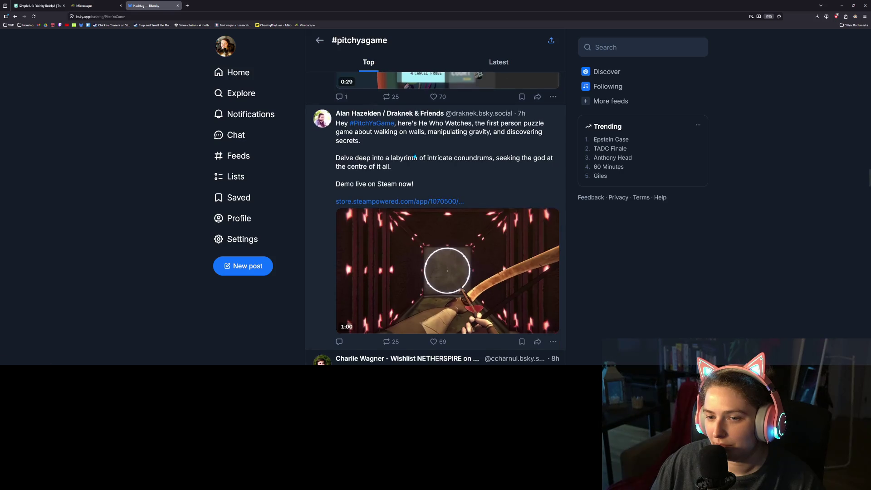
mouse_move(525, 259)
click(474, 272)
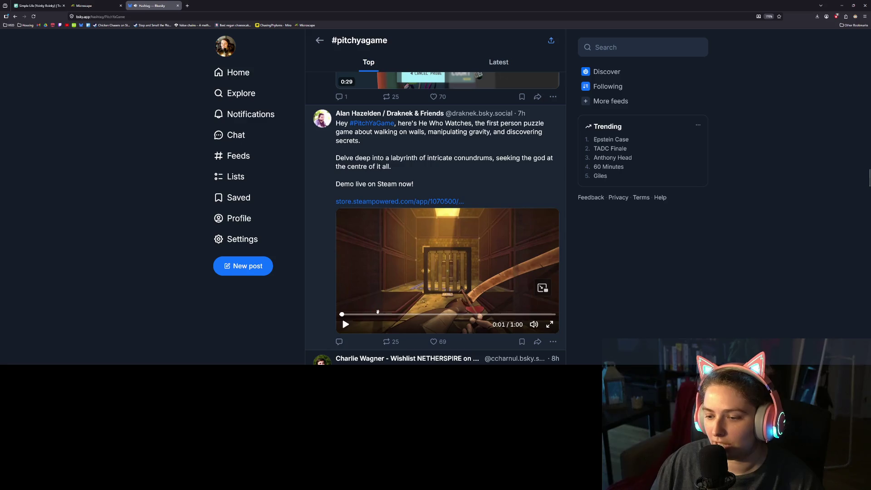